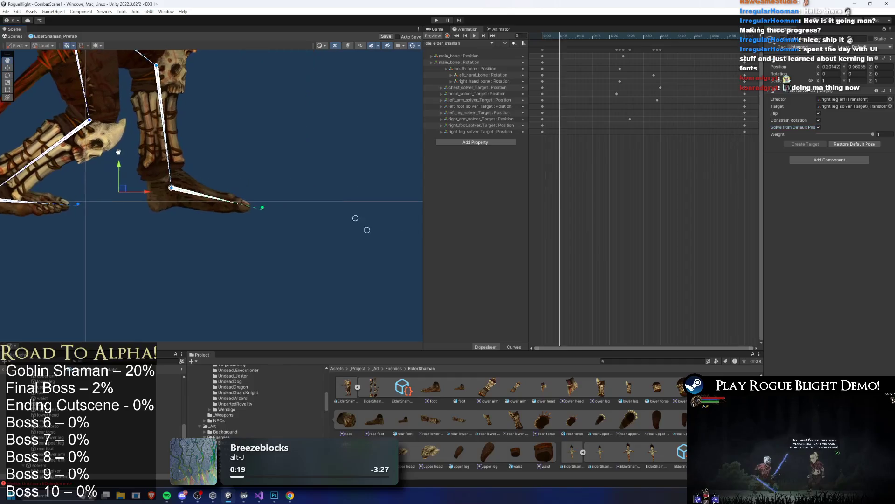
Expand the rig's solver objects and inspect right_arm_solver and right_foot_solver.
{"action": "left_click", "coordinate": [93, 465]}
{"action": "scroll", "coordinate": [94, 465], "scroll_direction": "down", "scroll_amount": 2}
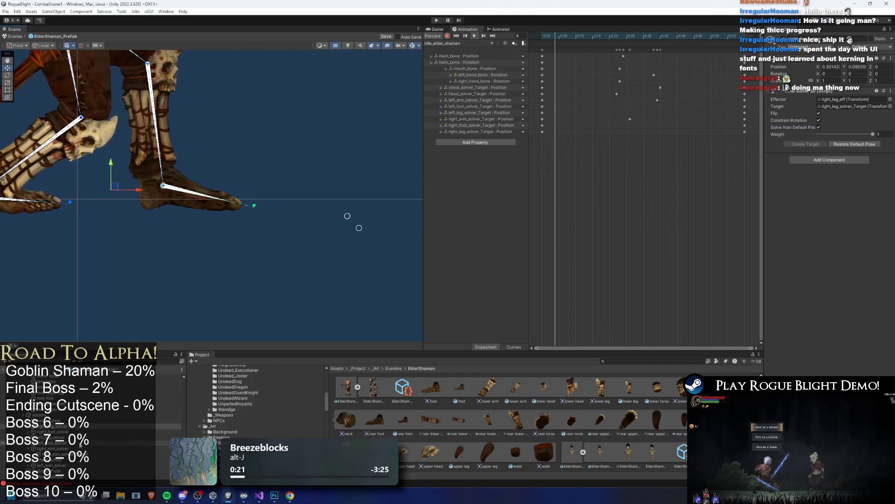
{"action": "left_click", "coordinate": [93, 453]}
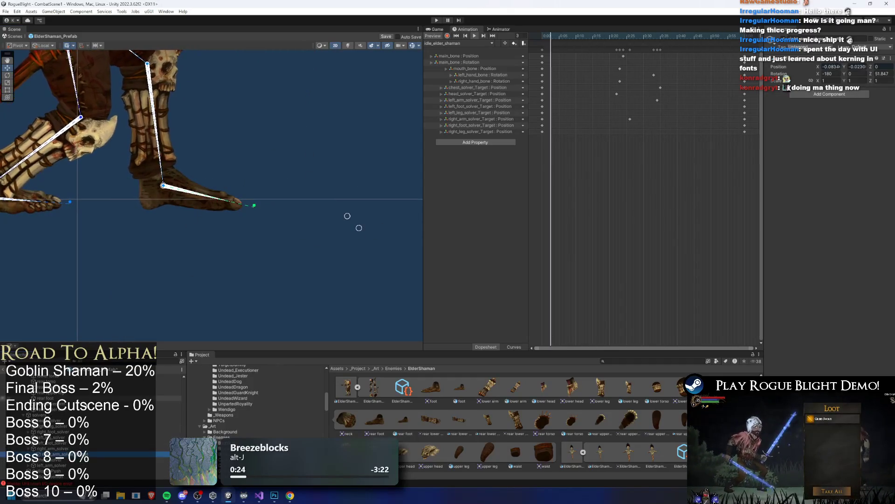
{"action": "left_click", "coordinate": [51, 448]}
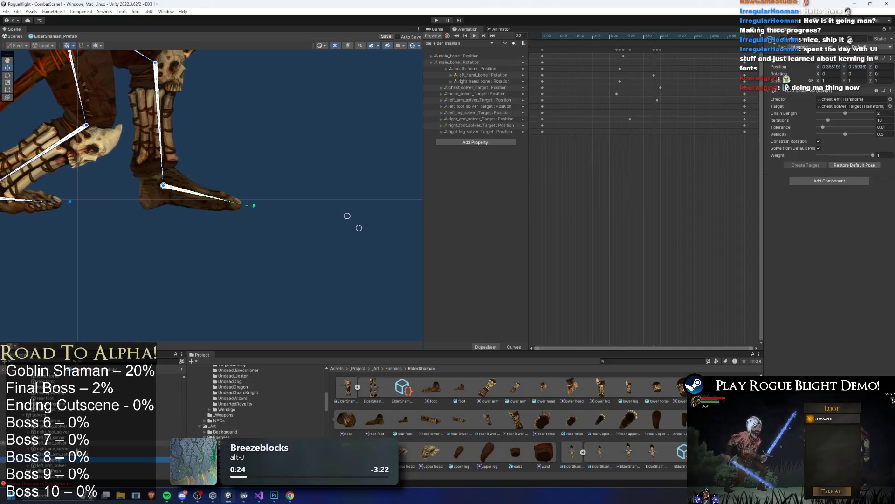
{"action": "left_click", "coordinate": [104, 437]}
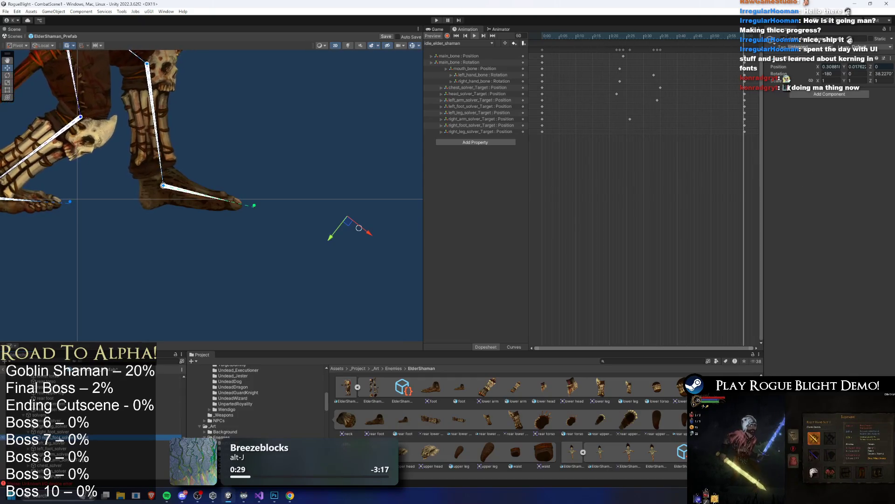
{"action": "key", "text": "Up"}
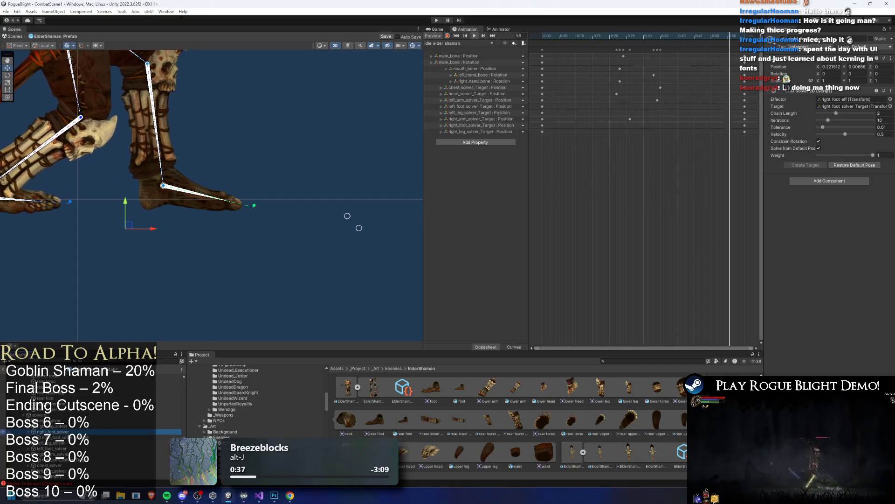
Compare the left_foot_solver, right_leg_solver and right_foot_solver settings.
{"action": "left_click", "coordinate": [61, 448]}
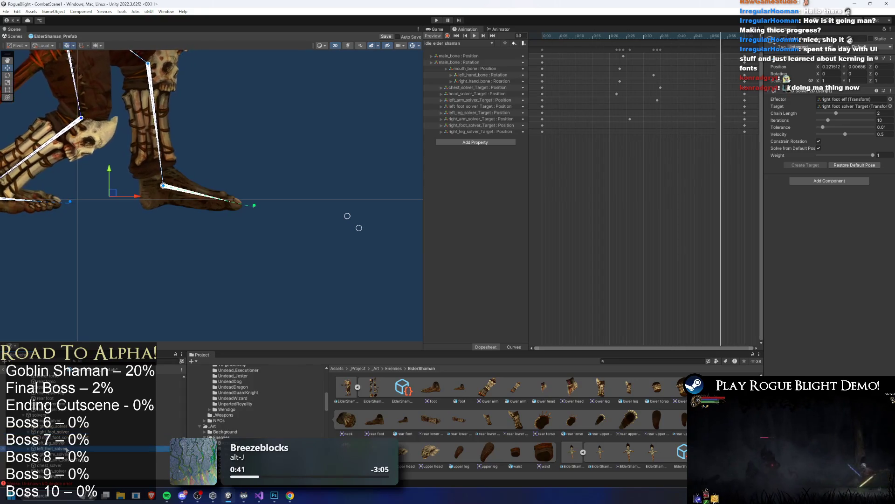
{"action": "left_click", "coordinate": [57, 427]}
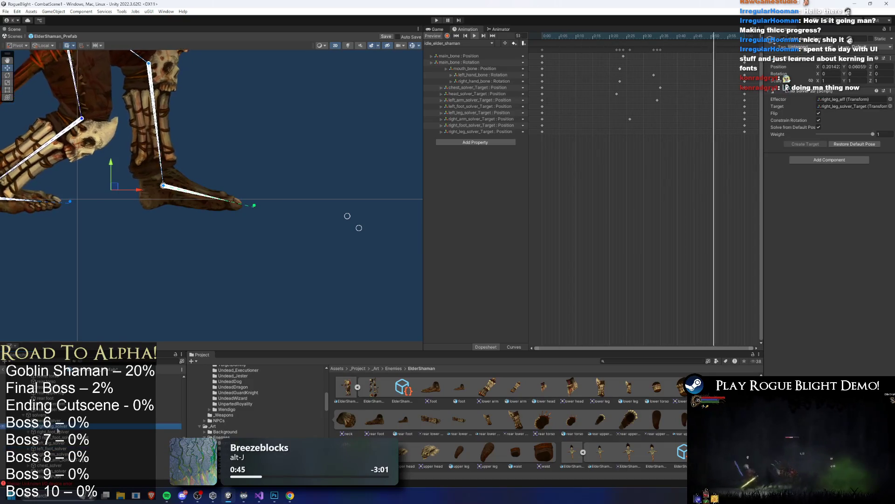
{"action": "left_click", "coordinate": [58, 432]}
{"action": "left_click", "coordinate": [59, 448]}
{"action": "left_click", "coordinate": [60, 431]}
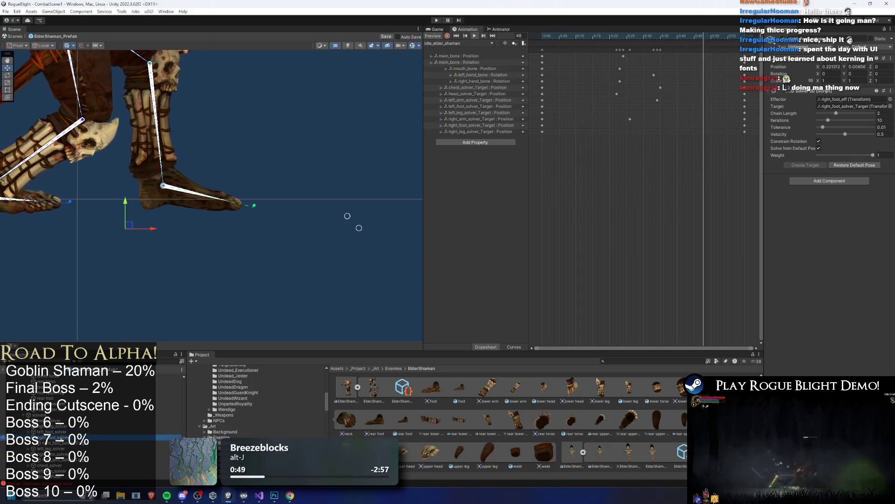
{"action": "left_click", "coordinate": [112, 430]}
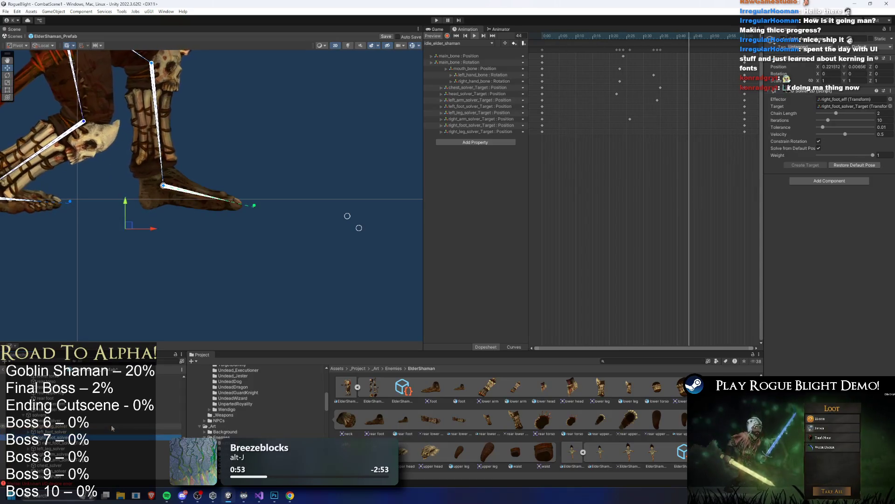
Restore the left_foot_solver IK chain to its default pose.
{"action": "key", "text": "Down"}
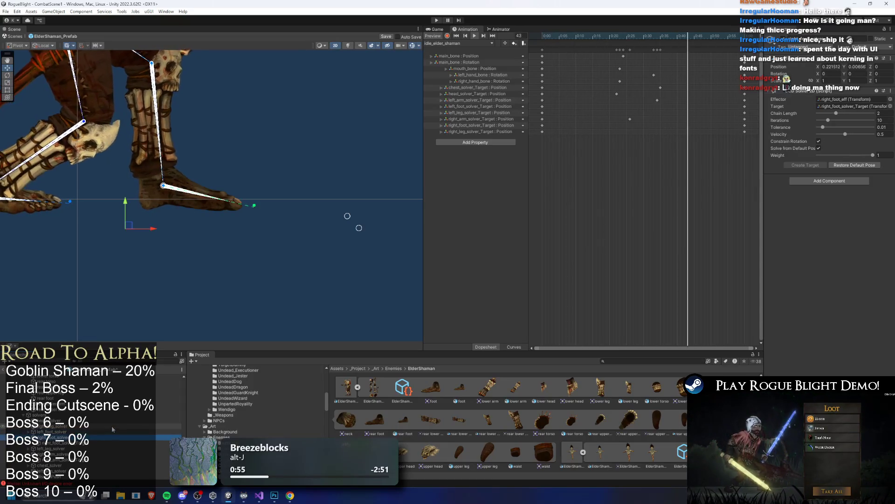
{"action": "left_click", "coordinate": [112, 430]}
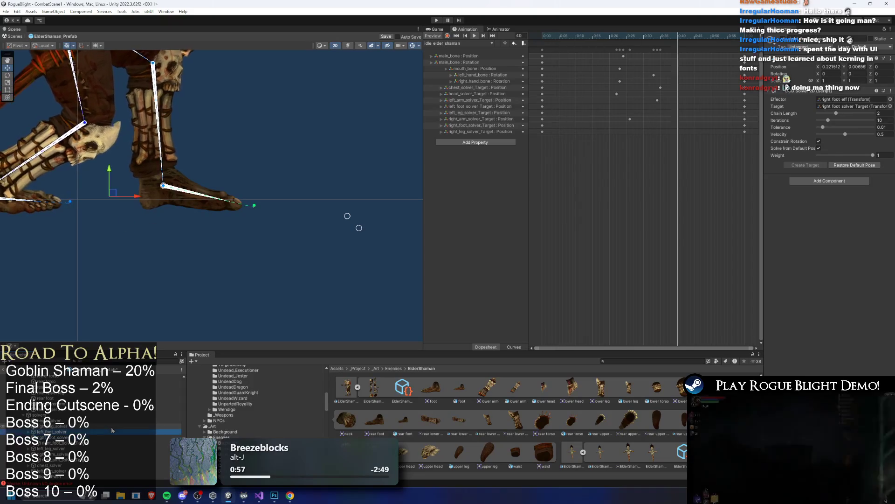
{"action": "key", "text": "Down"}
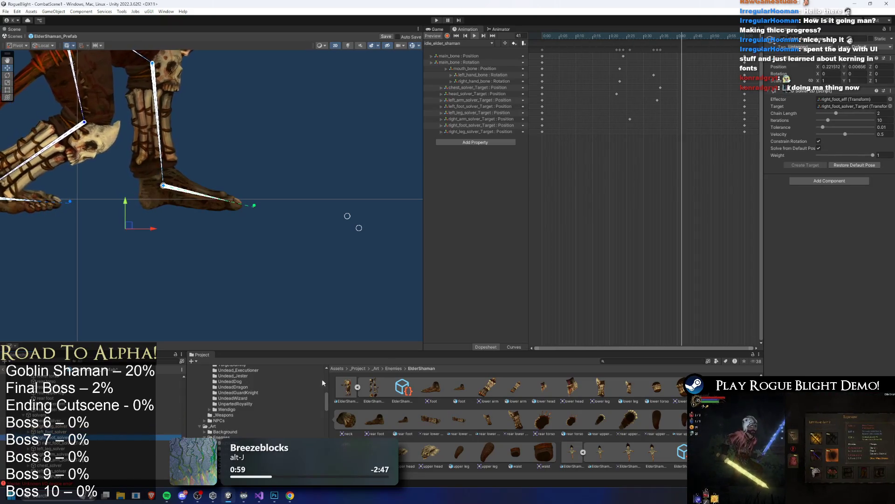
{"action": "key", "text": "Up"}
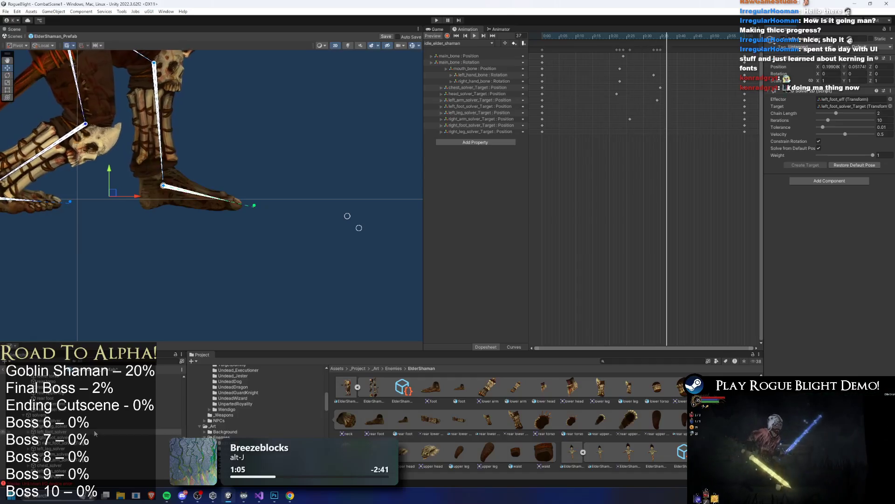
{"action": "left_click", "coordinate": [854, 167]}
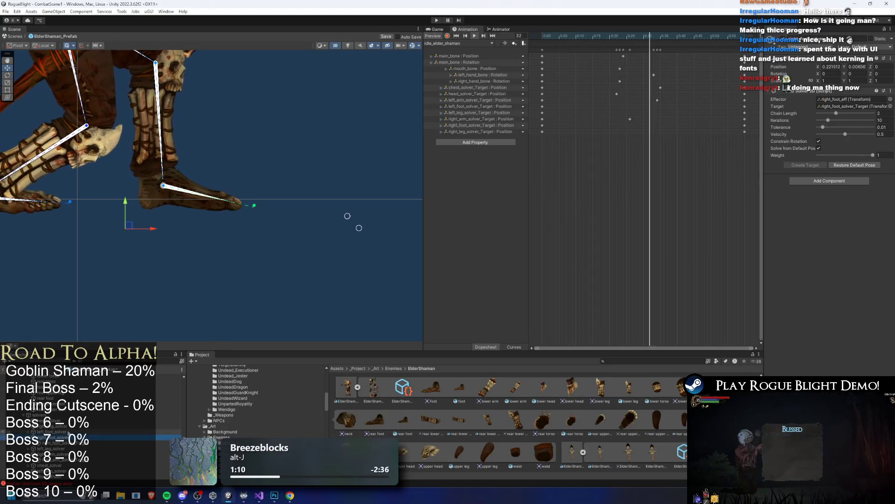
Drag the right_foot_solver's IK target in the Scene view to re-pose the right foot.
{"action": "left_click", "coordinate": [359, 229]}
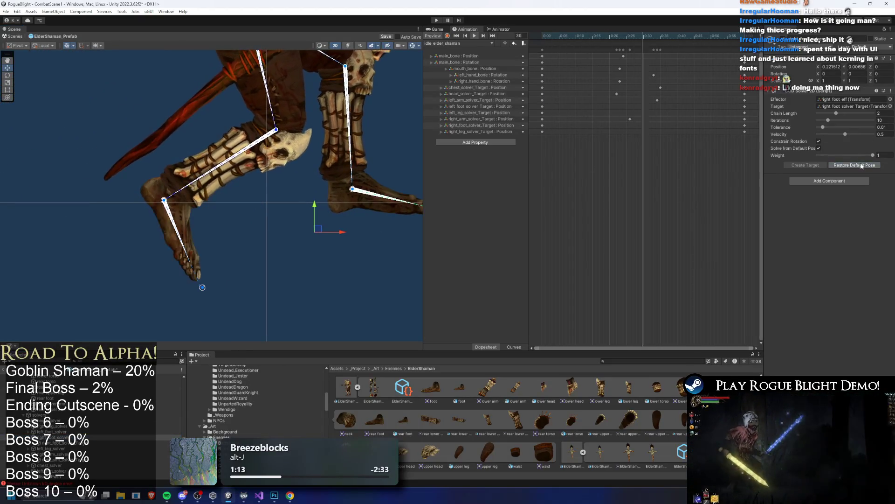
{"action": "mouse_move", "coordinate": [202, 285]}
{"action": "left_mouse_down"}
{"action": "mouse_move", "coordinate": [318, 274]}
{"action": "mouse_move", "coordinate": [323, 207]}
{"action": "left_mouse_up"}
{"action": "scroll", "coordinate": [259, 200], "scroll_direction": "up", "scroll_amount": 5}
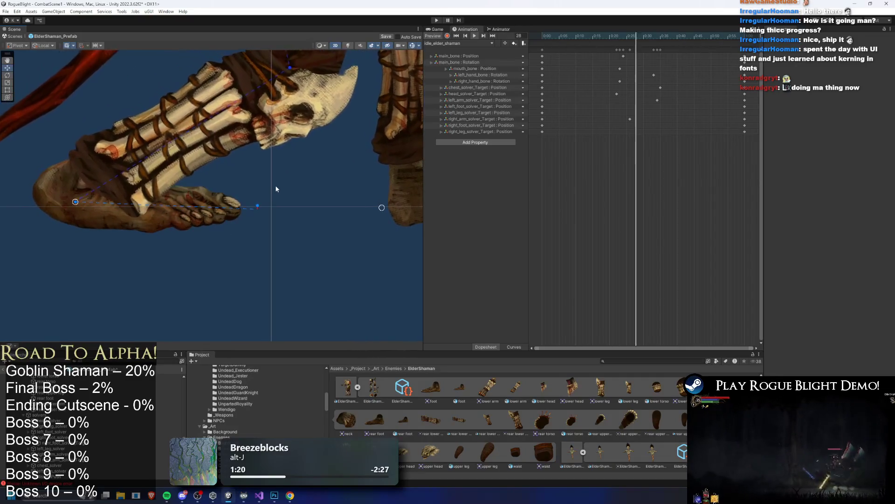
{"action": "scroll", "coordinate": [278, 190], "scroll_direction": "up", "scroll_amount": 8}
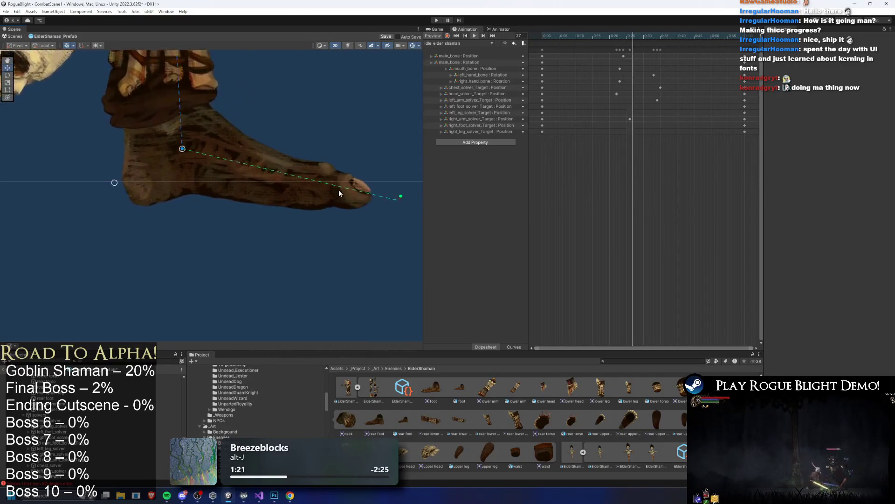
{"action": "scroll", "coordinate": [379, 200], "scroll_direction": "down", "scroll_amount": 6}
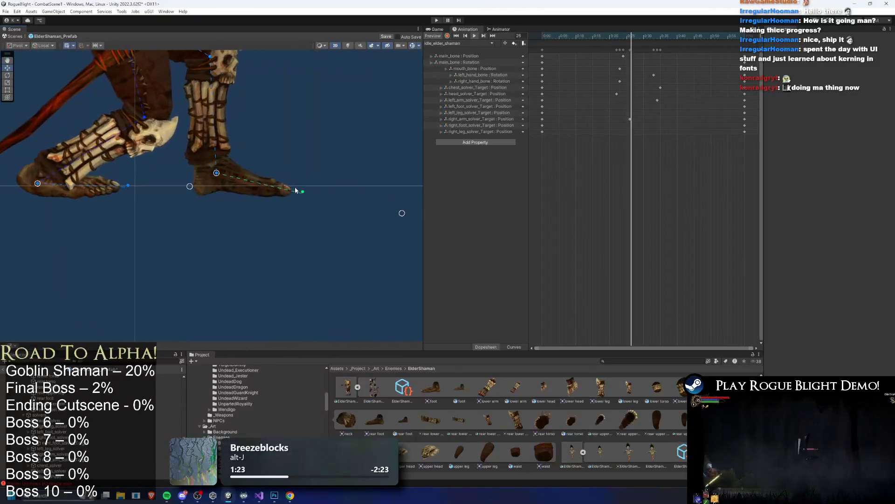
{"action": "scroll", "coordinate": [133, 170], "scroll_direction": "up", "scroll_amount": 8}
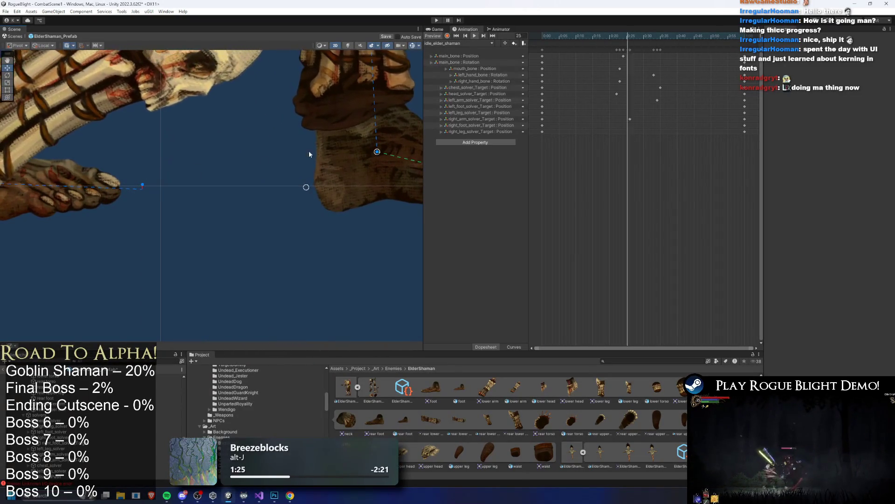
Stop the preview at frame 27, jump back to frame 0, and select all keyframes.
{"action": "left_click", "coordinate": [634, 35]}
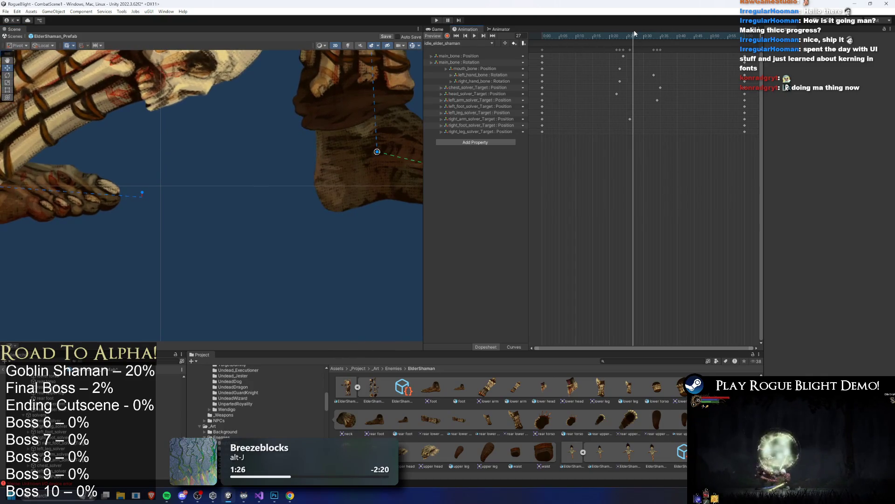
{"action": "scroll", "coordinate": [276, 194], "scroll_direction": "down", "scroll_amount": 6}
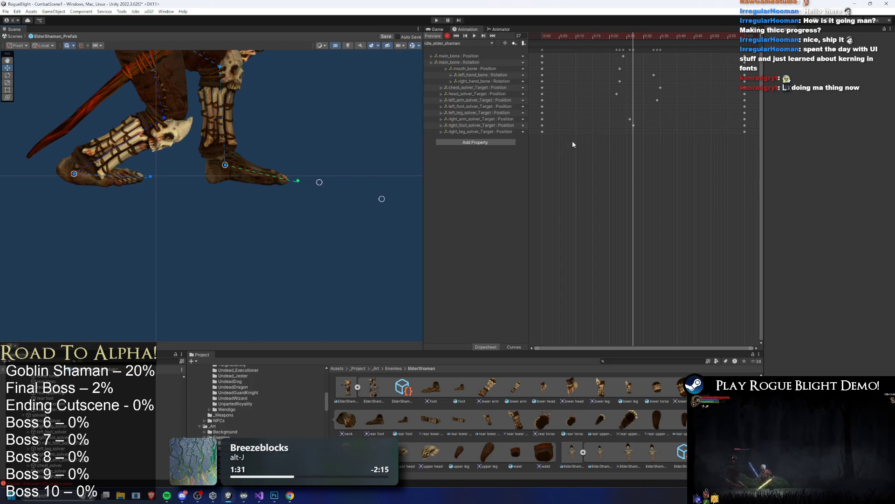
{"action": "key", "text": "shift+comma"}
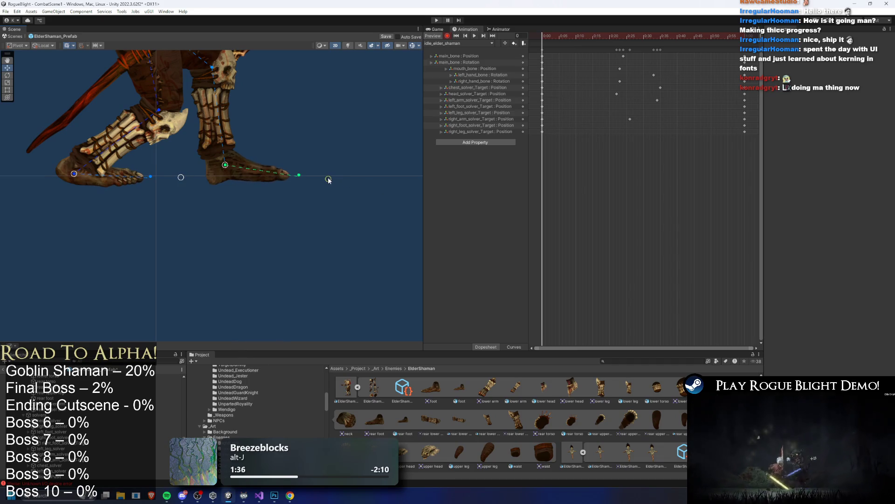
{"action": "key", "text": "ctrl+a"}
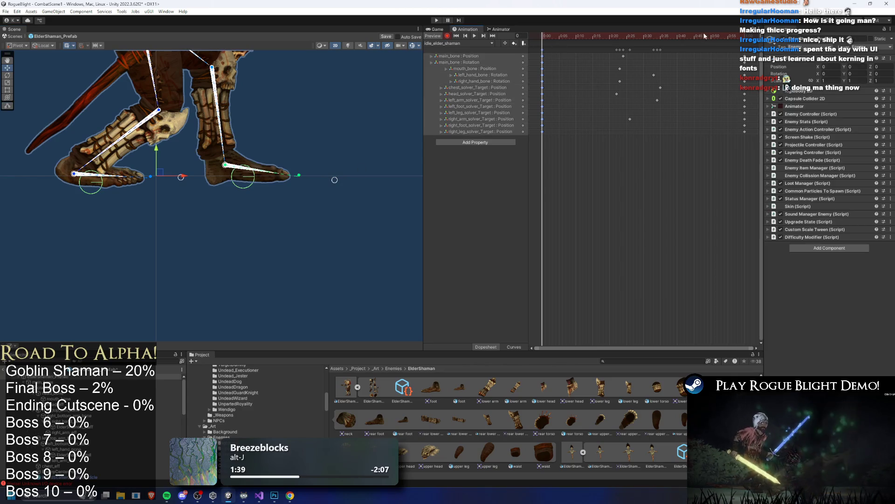
{"action": "key", "text": "space"}
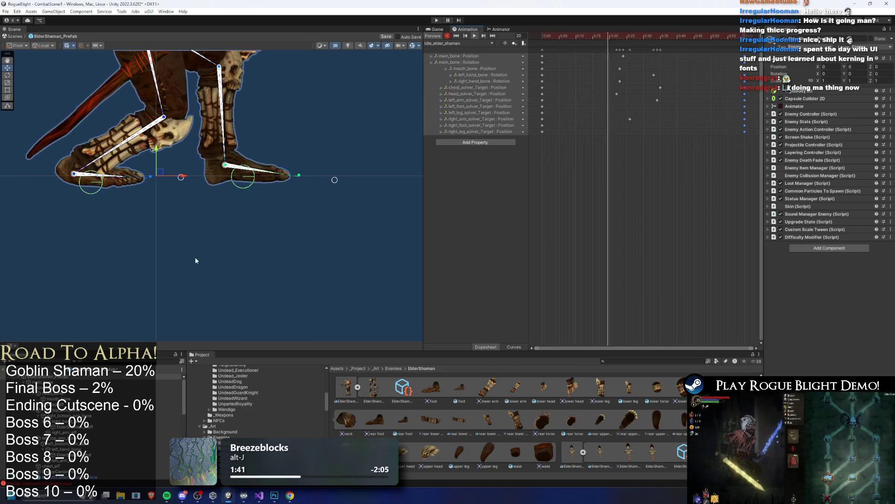
{"action": "scroll", "coordinate": [131, 178], "scroll_direction": "up", "scroll_amount": 10}
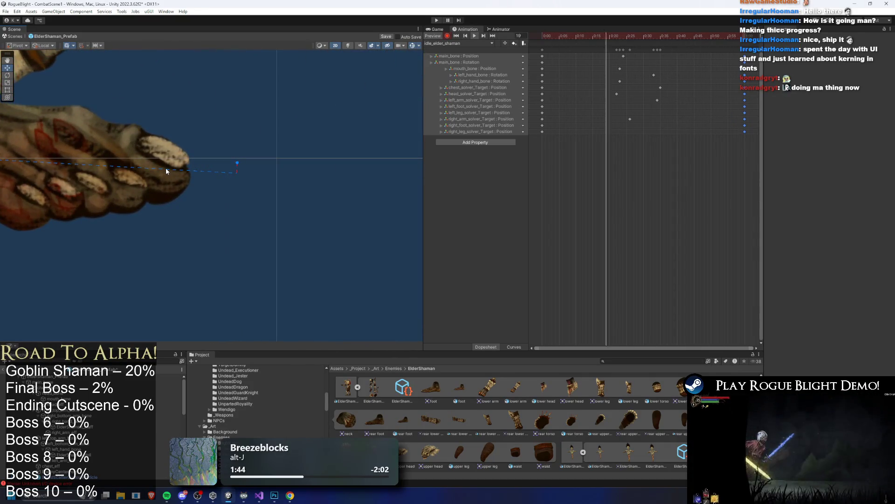
{"action": "scroll", "coordinate": [163, 165], "scroll_direction": "up", "scroll_amount": 3}
{"action": "scroll", "coordinate": [162, 163], "scroll_direction": "up", "scroll_amount": 2}
{"action": "scroll", "coordinate": [166, 147], "scroll_direction": "down", "scroll_amount": 5}
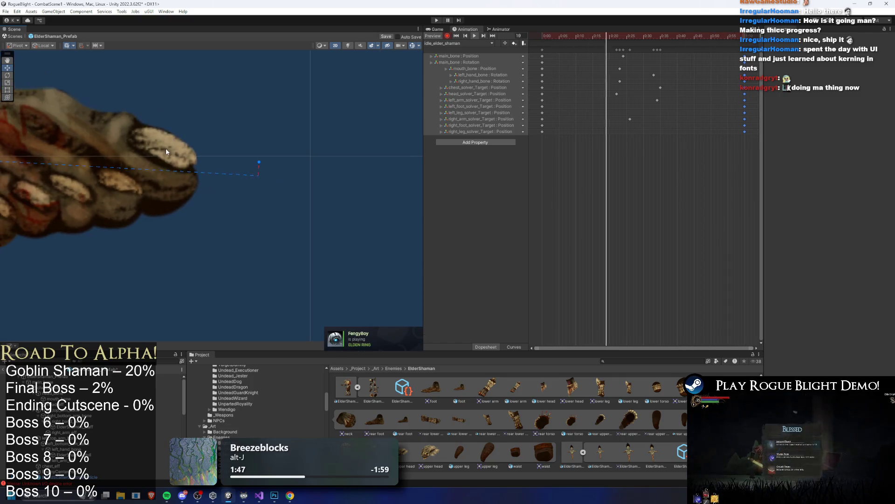
{"action": "scroll", "coordinate": [316, 191], "scroll_direction": "down", "scroll_amount": 8}
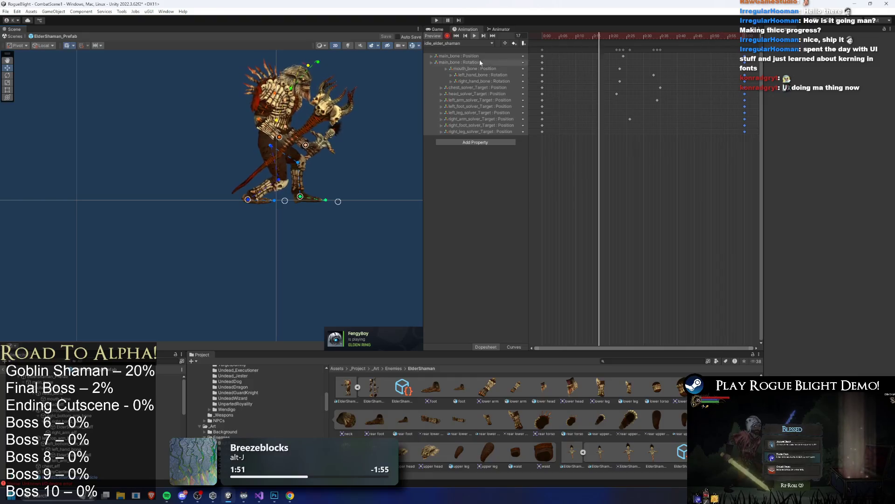
{"action": "left_click", "coordinate": [583, 63]}
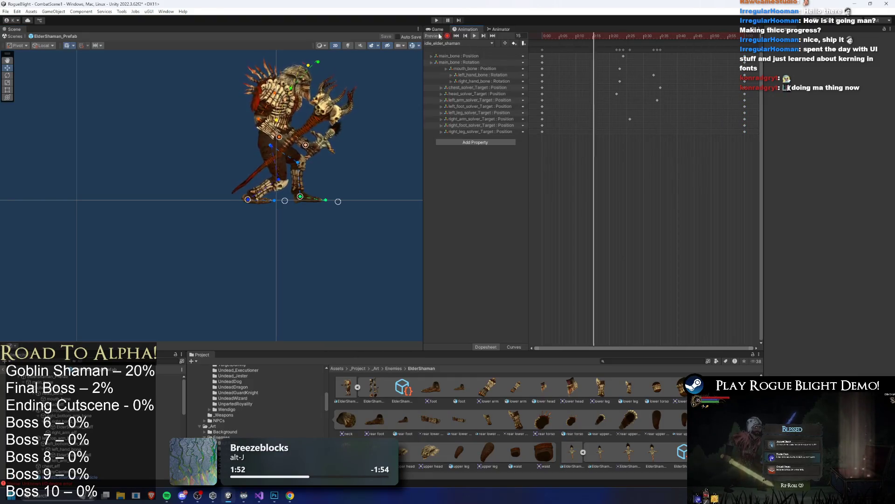
{"action": "scroll", "coordinate": [236, 78], "scroll_direction": "up", "scroll_amount": 5}
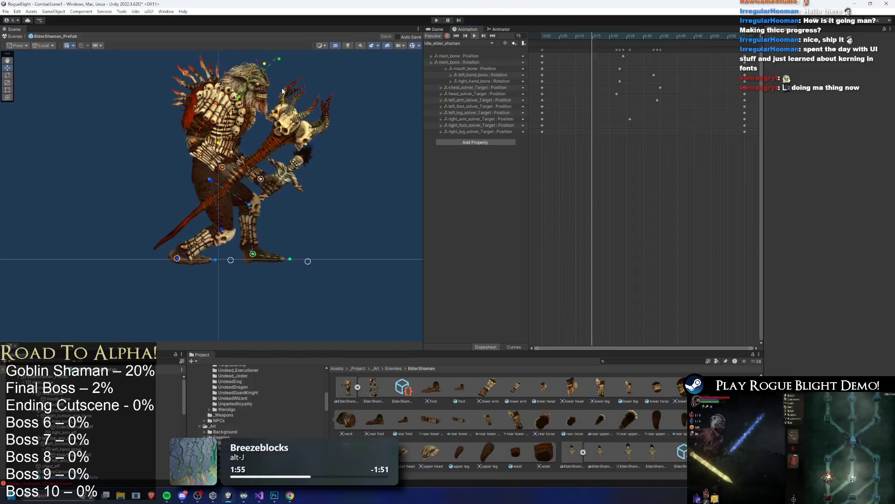
{"action": "left_click", "coordinate": [236, 79]}
{"action": "scroll", "coordinate": [236, 78], "scroll_direction": "up", "scroll_amount": 4}
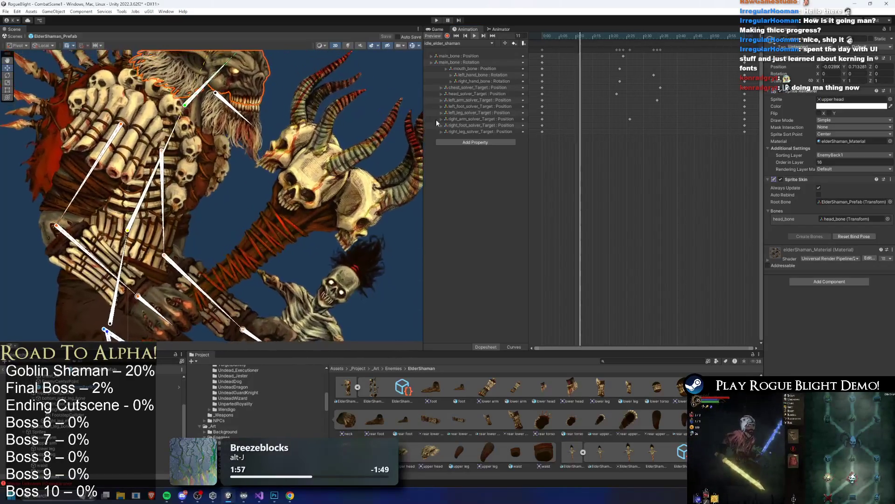
{"action": "scroll", "coordinate": [218, 92], "scroll_direction": "up", "scroll_amount": 3}
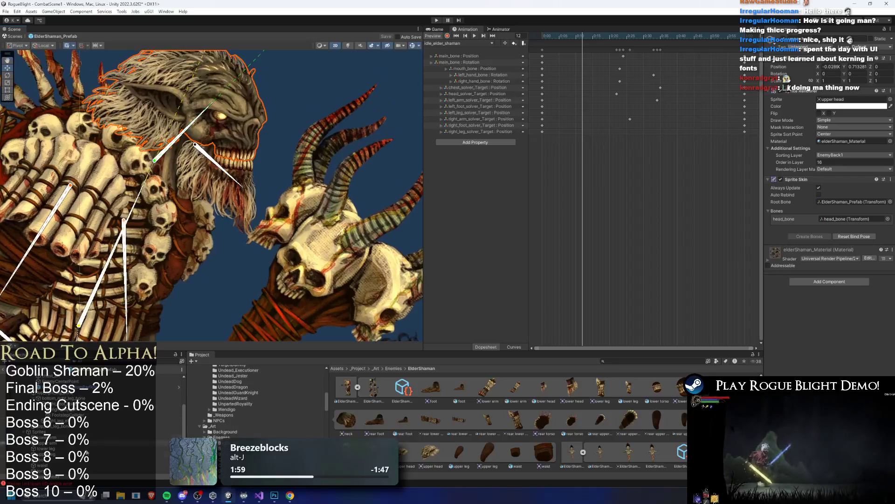
{"action": "left_click", "coordinate": [57, 462]}
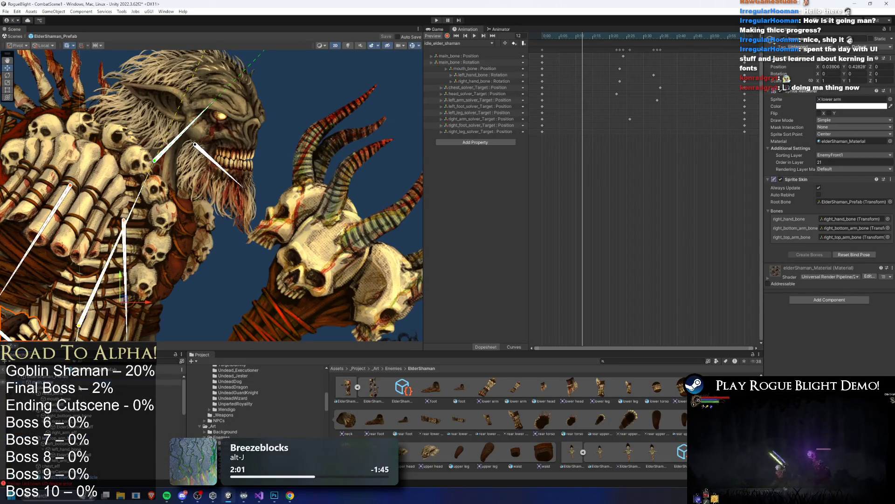
{"action": "left_click", "coordinate": [81, 387]}
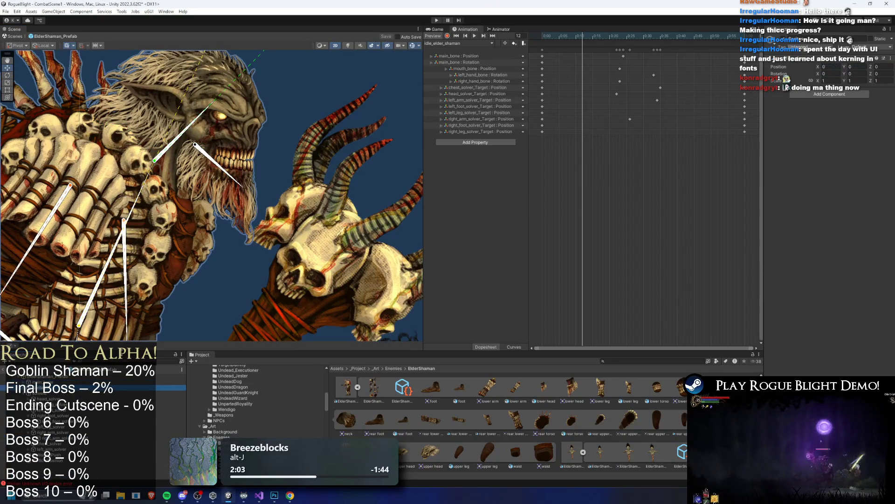
{"action": "left_click", "coordinate": [259, 495]}
{"action": "left_click_drag", "start_coordinate": [447, 5], "coordinate": [451, 278]}
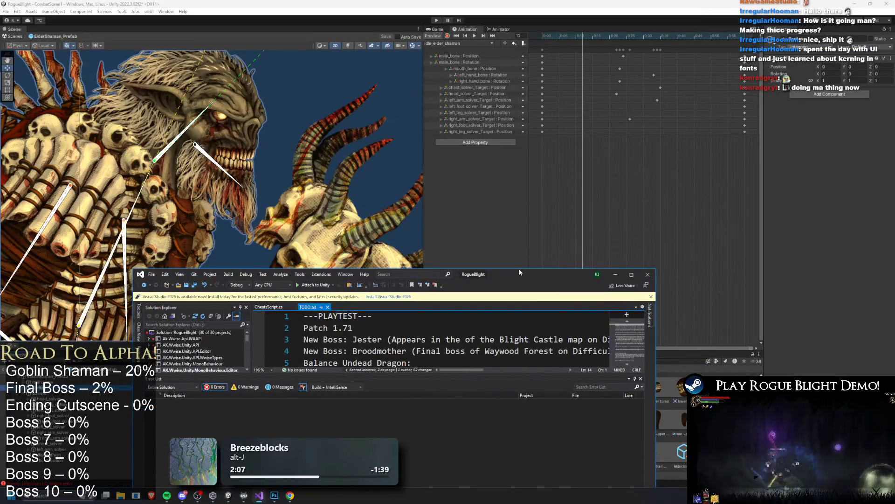
Enlarge Visual Studio, add a '- hit colliders' line to TODO.txt, then go back to Unity.
{"action": "left_click_drag", "start_coordinate": [519, 269], "coordinate": [520, 42]}
{"action": "type", "text": "- add effects like lights on him on eyes etc"}
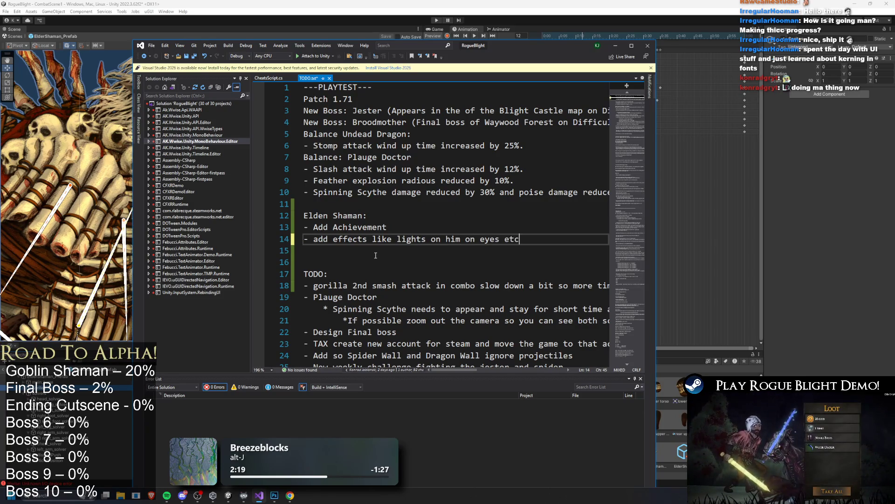
{"action": "key", "text": "Return"}
{"action": "type", "text": "- "}
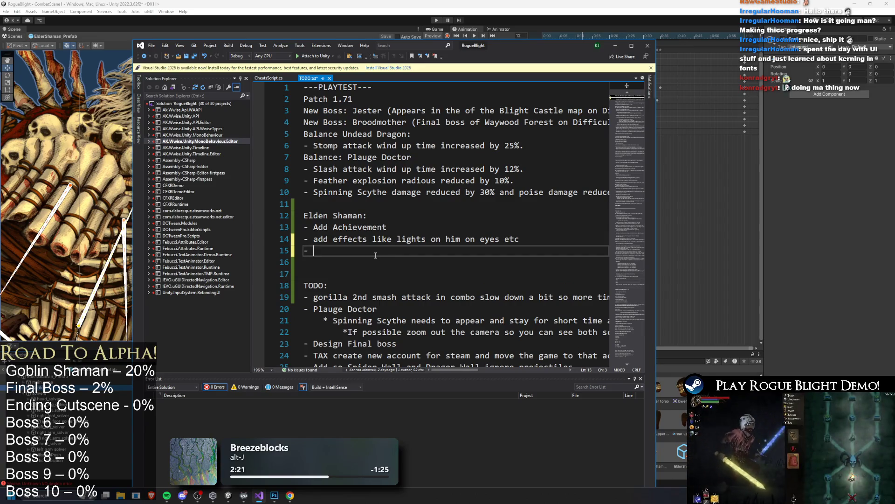
{"action": "type", "text": "colliders"}
{"action": "key", "text": "Return"}
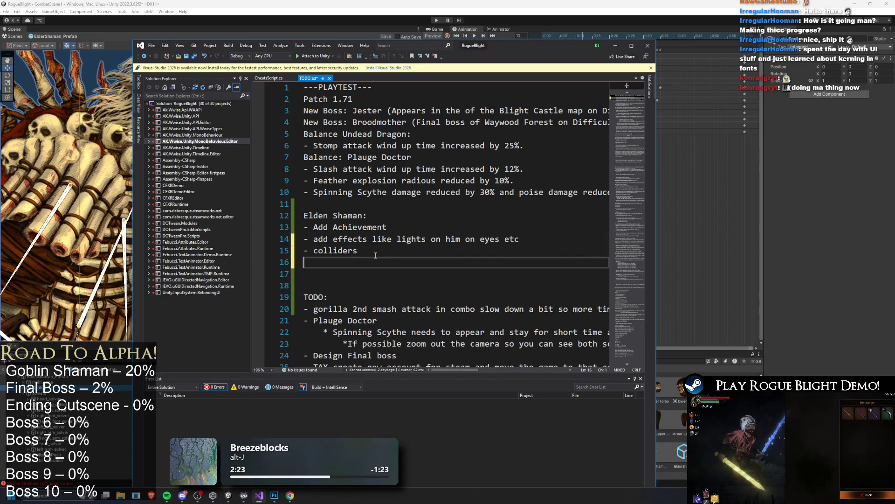
{"action": "key", "text": "BackSpace"}
{"action": "key", "text": "BackSpace"}
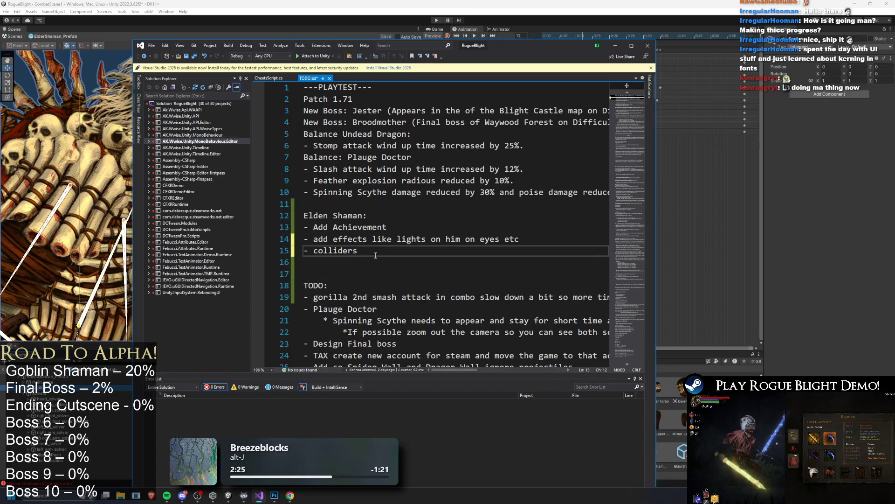
{"action": "key", "text": "BackSpace"}
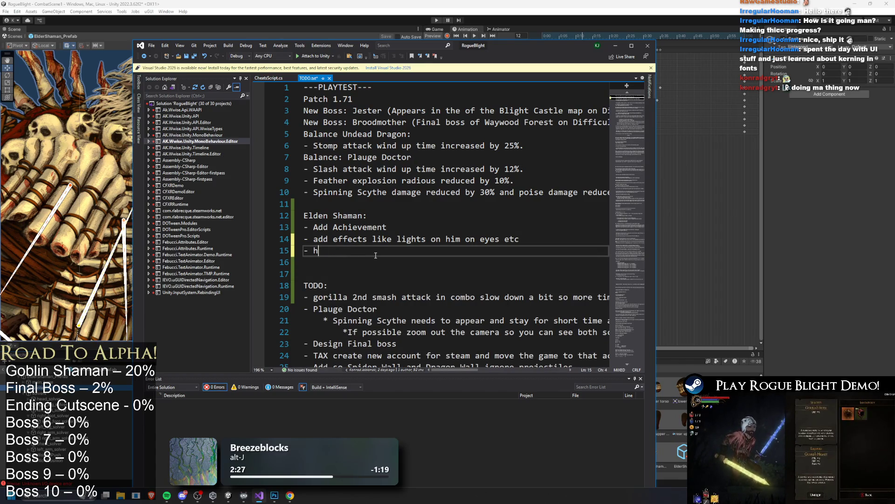
{"action": "type", "text": "it colliderss"}
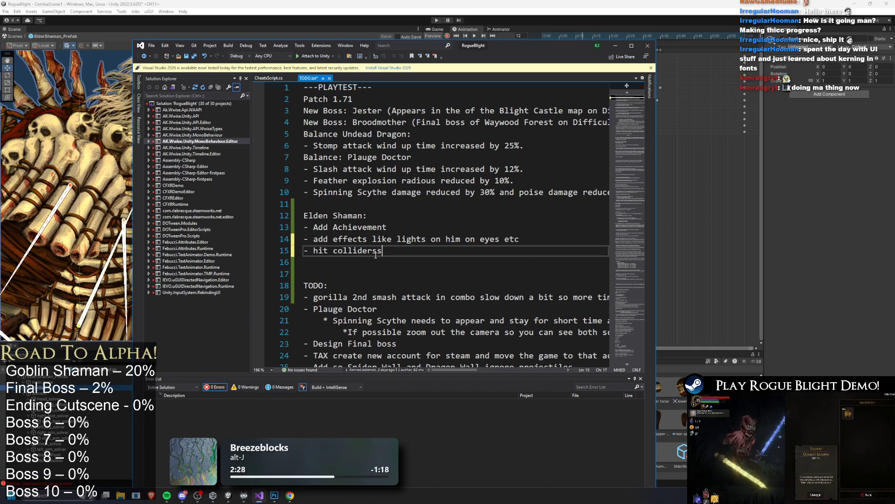
{"action": "left_click", "coordinate": [310, 3]}
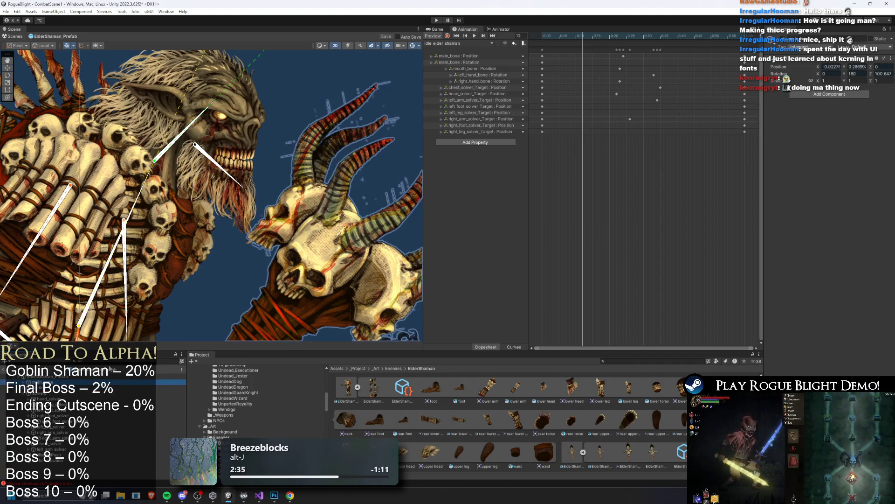
Clear the old gorilla search and drag the undead Goblin_Mage prefab over the shaman.
{"action": "left_click", "coordinate": [106, 394]}
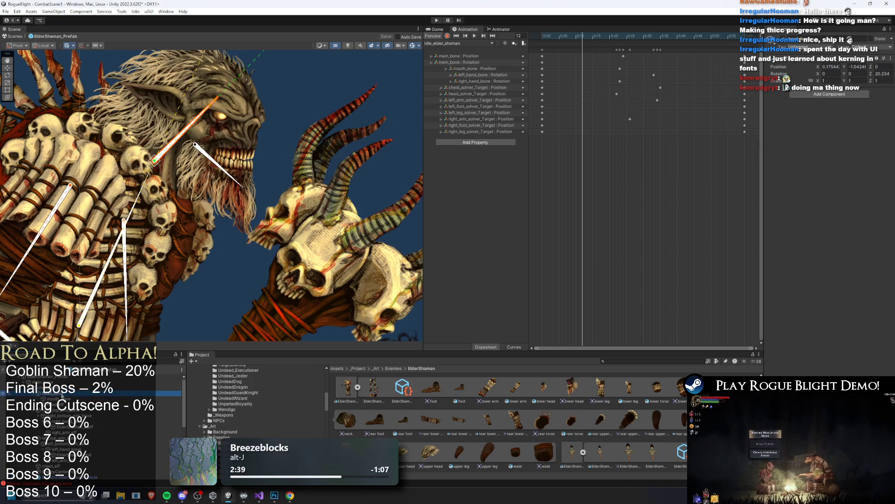
{"action": "right_click", "coordinate": [62, 396]}
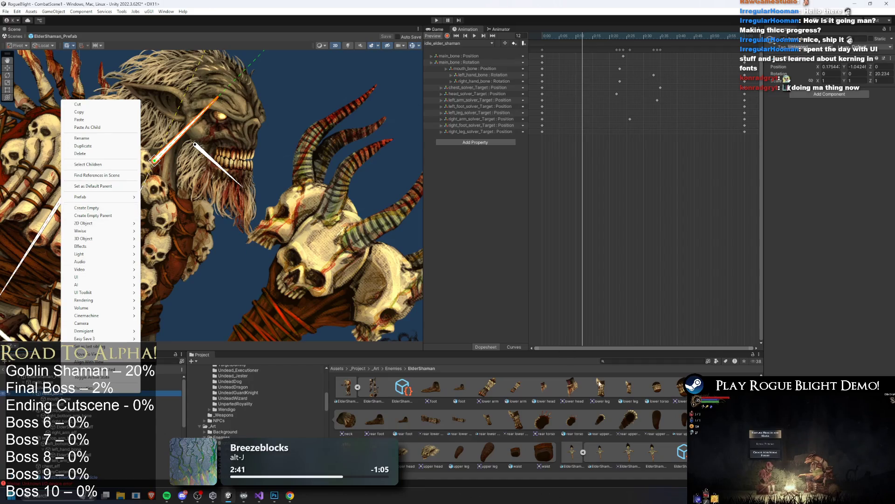
{"action": "left_click", "coordinate": [616, 361]}
{"action": "type", "text": "gorilla"}
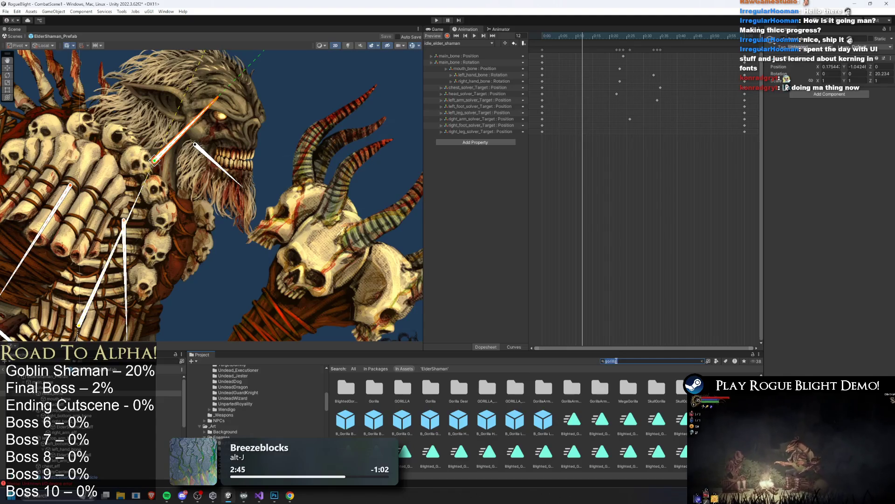
{"action": "key", "text": "BackSpace"}
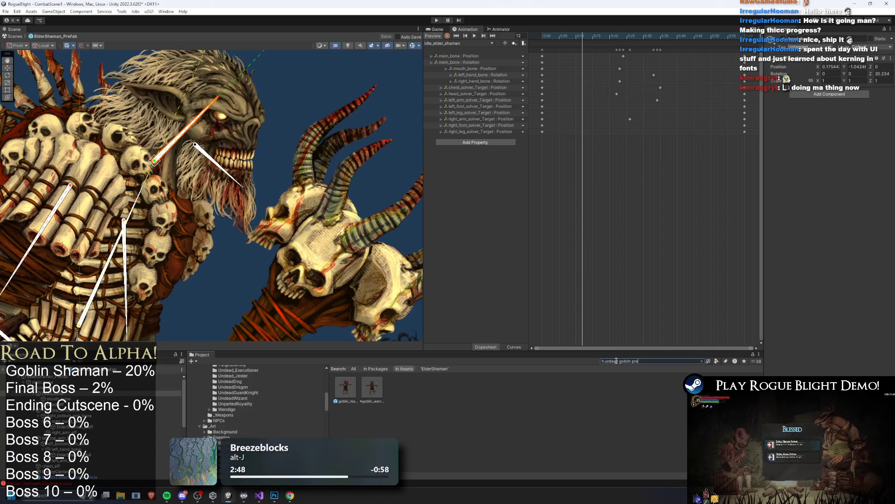
{"action": "mouse_move", "coordinate": [353, 376]}
{"action": "left_mouse_down"}
{"action": "mouse_move", "coordinate": [280, 74]}
{"action": "mouse_move", "coordinate": [269, 129]}
{"action": "left_mouse_up"}
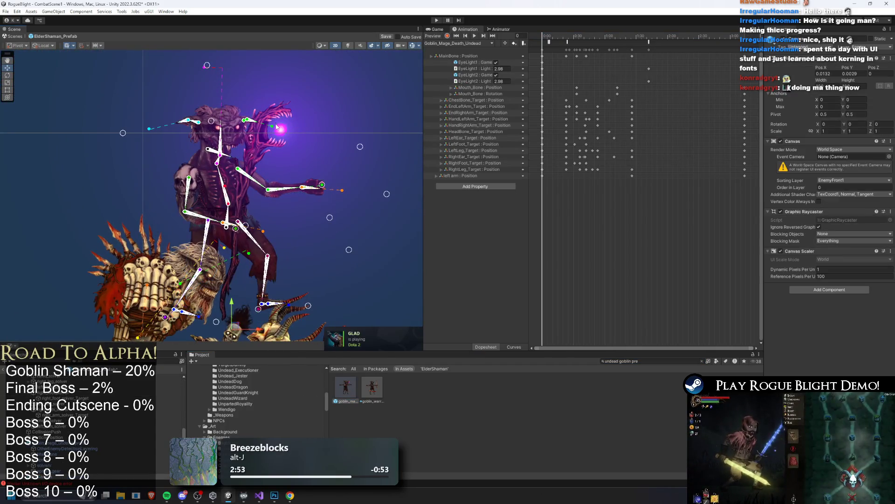
Inspect the goblin mage's staff orb and its main, left arm and ear bone colliders.
{"action": "left_click", "coordinate": [270, 129]}
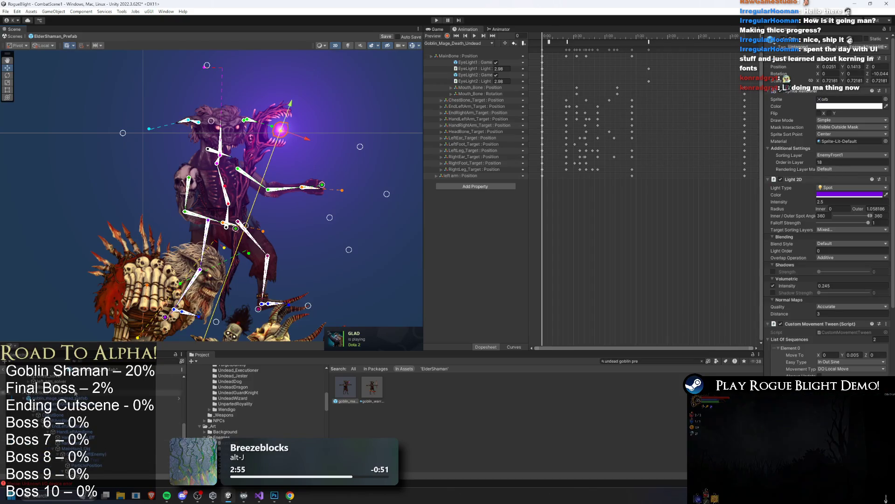
{"action": "double_click", "coordinate": [94, 403]}
{"action": "left_click", "coordinate": [226, 245]}
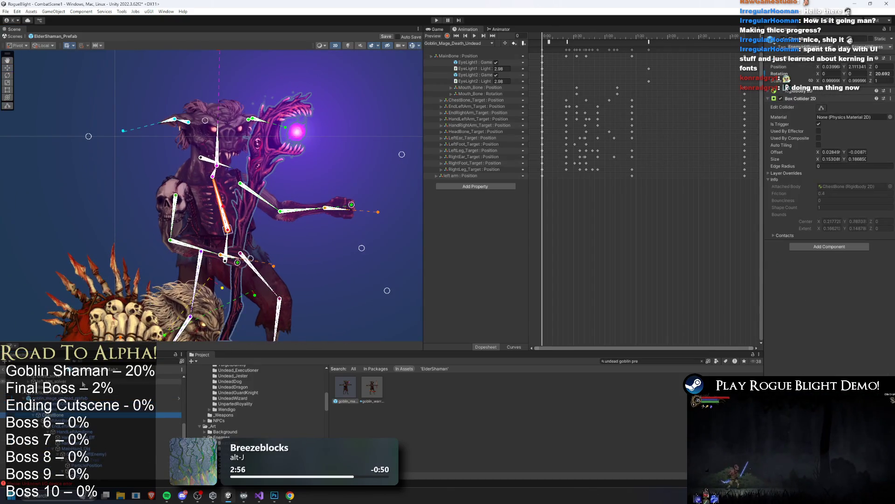
{"action": "left_click", "coordinate": [82, 420]}
{"action": "left_click", "coordinate": [97, 426]}
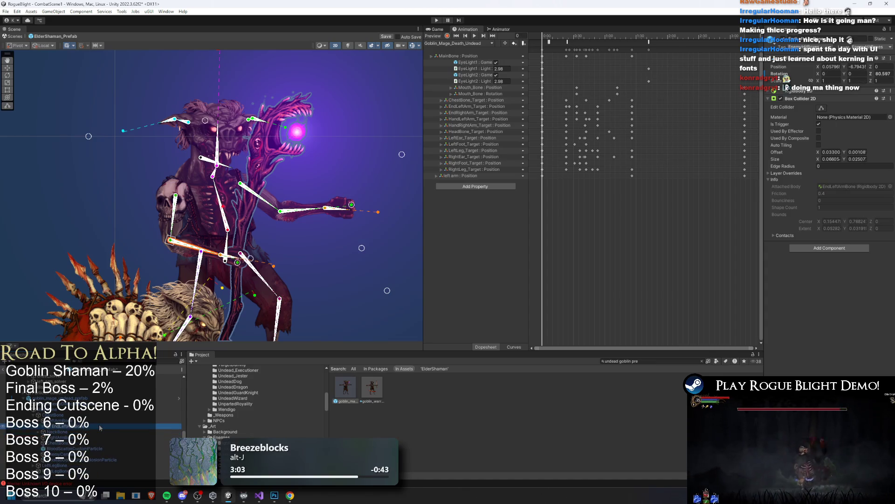
{"action": "left_click", "coordinate": [248, 119]}
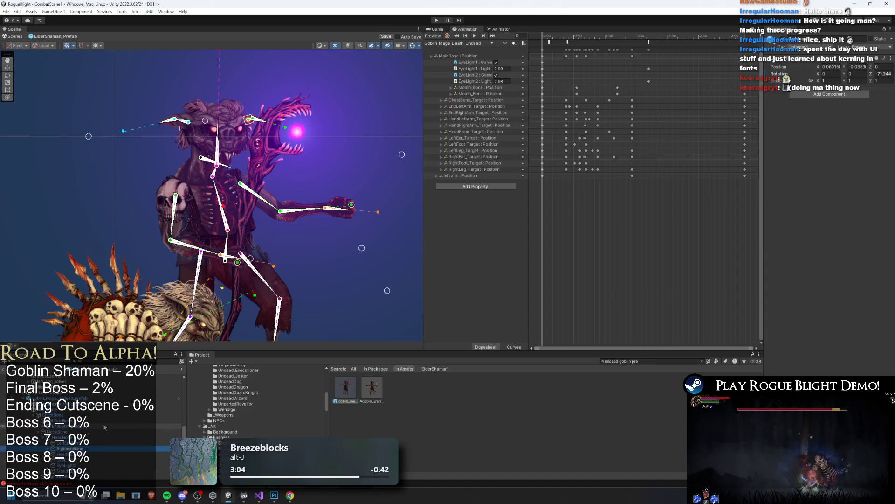
Copy EyeLight1 from the goblin and paste it as a child of a shaman bone.
{"action": "key", "text": "Down"}
{"action": "key", "text": "Down"}
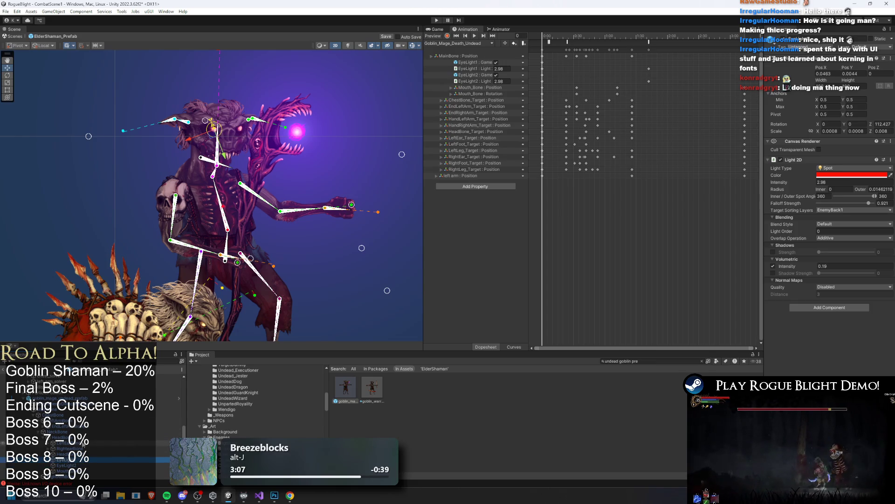
{"action": "right_click", "coordinate": [72, 459]}
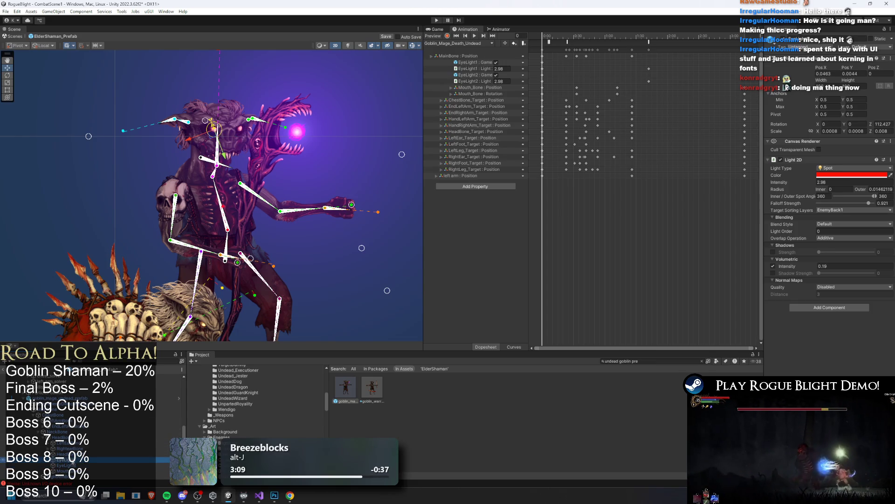
{"action": "left_click", "coordinate": [100, 186]}
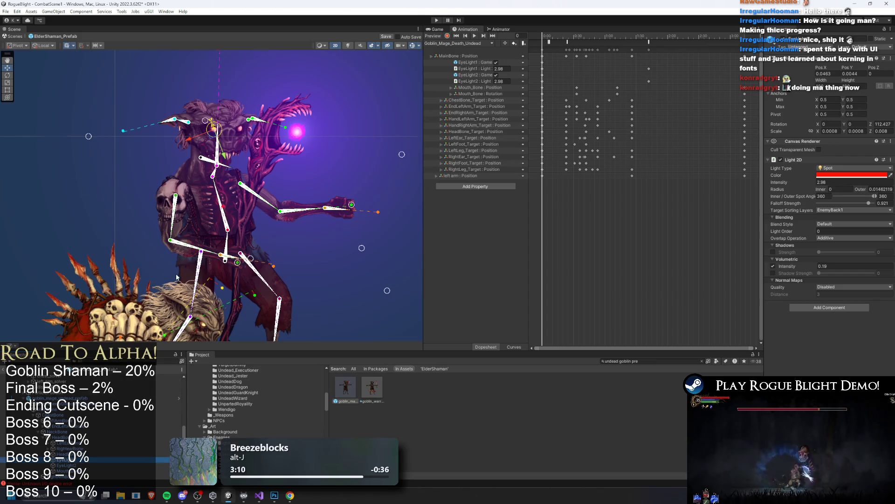
{"action": "left_click", "coordinate": [176, 277]}
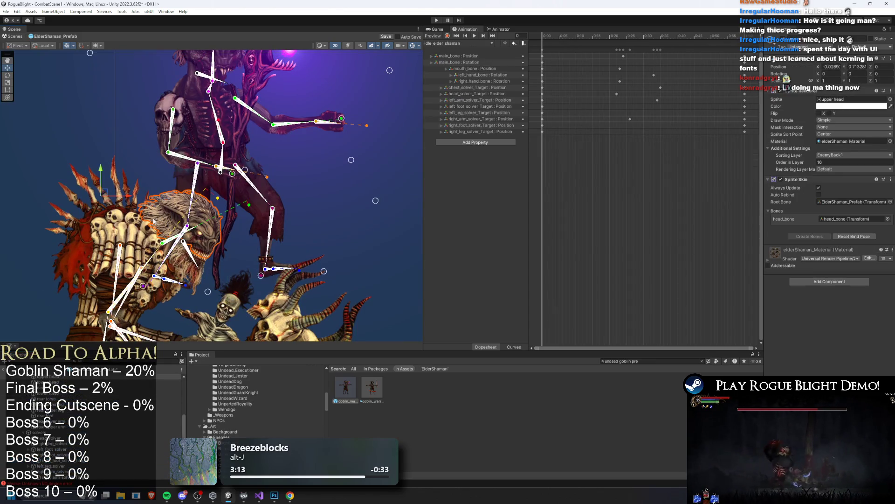
{"action": "scroll", "coordinate": [93, 420], "scroll_direction": "down", "scroll_amount": 5}
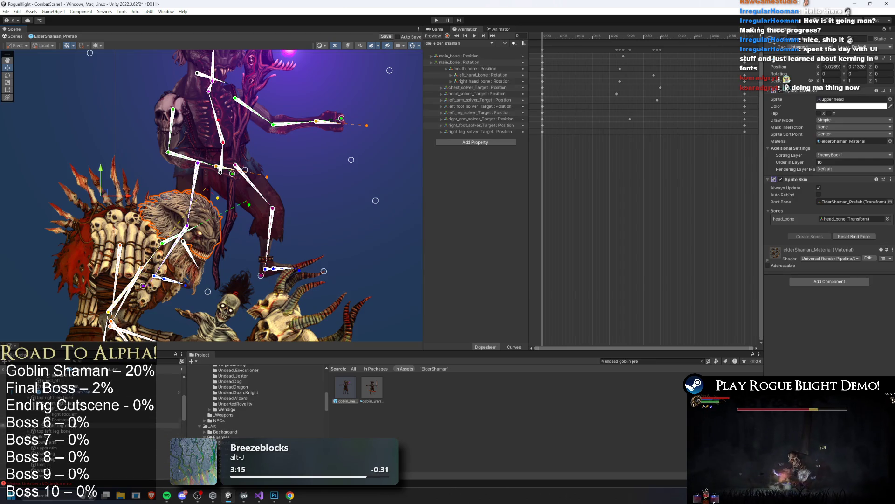
{"action": "right_click", "coordinate": [61, 394]}
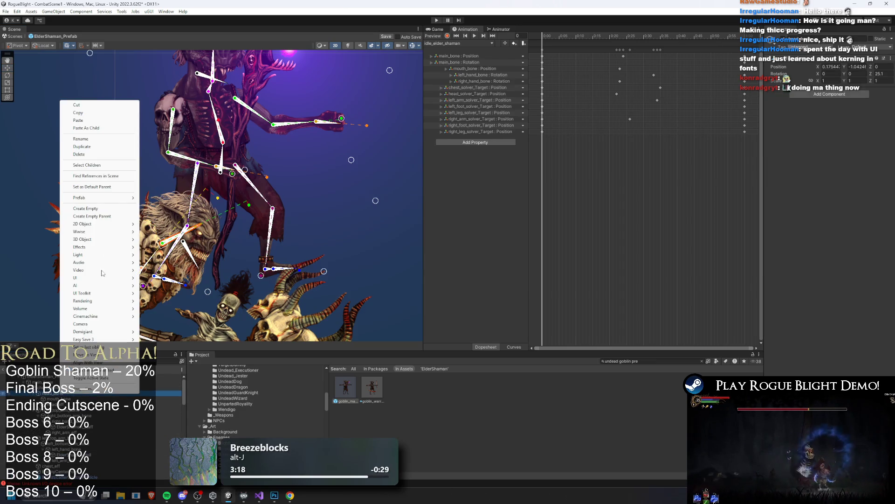
{"action": "left_click", "coordinate": [113, 128]}
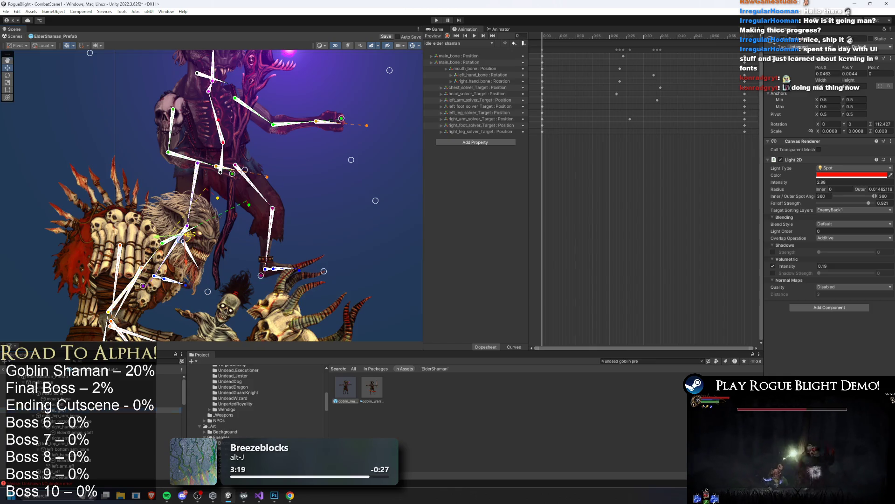
{"action": "left_click", "coordinate": [268, 115]}
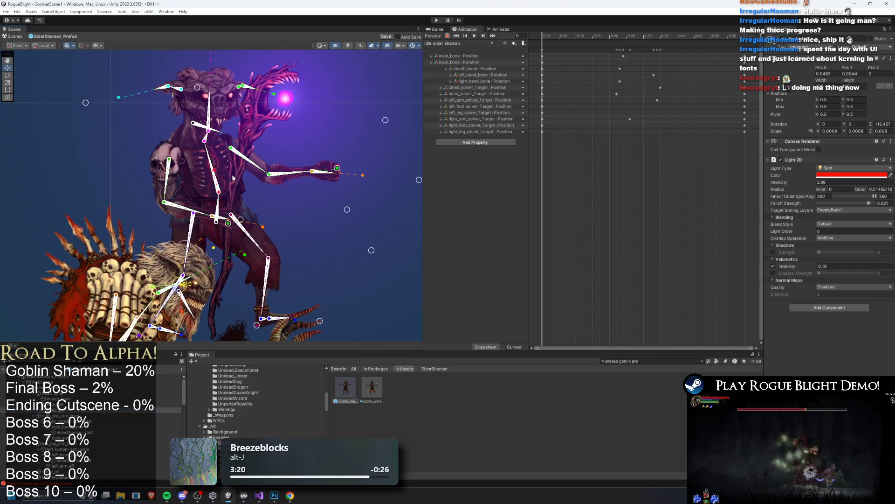
Inspect the goblin staff's light and orb, collapsing its sprite and tween components to see flicker values.
{"action": "left_click", "coordinate": [268, 115]}
{"action": "left_click", "coordinate": [136, 425]}
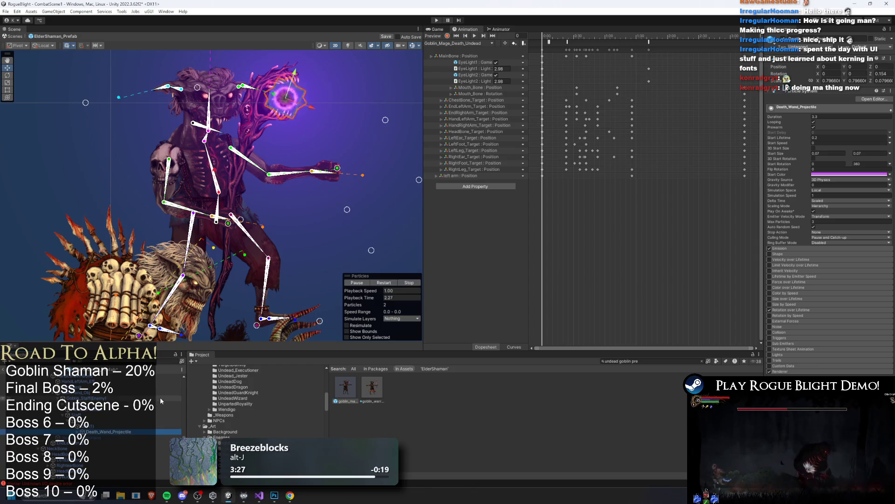
{"action": "key", "text": "Up"}
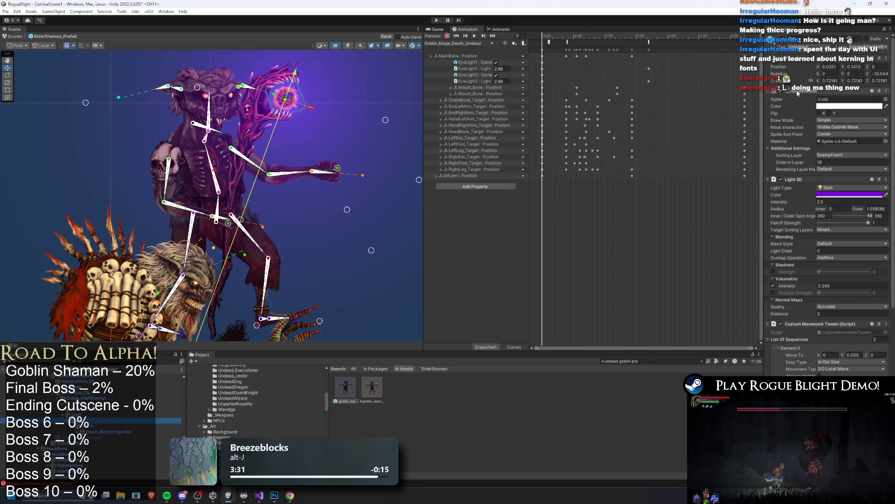
{"action": "left_click", "coordinate": [797, 92]}
{"action": "left_click", "coordinate": [815, 244]}
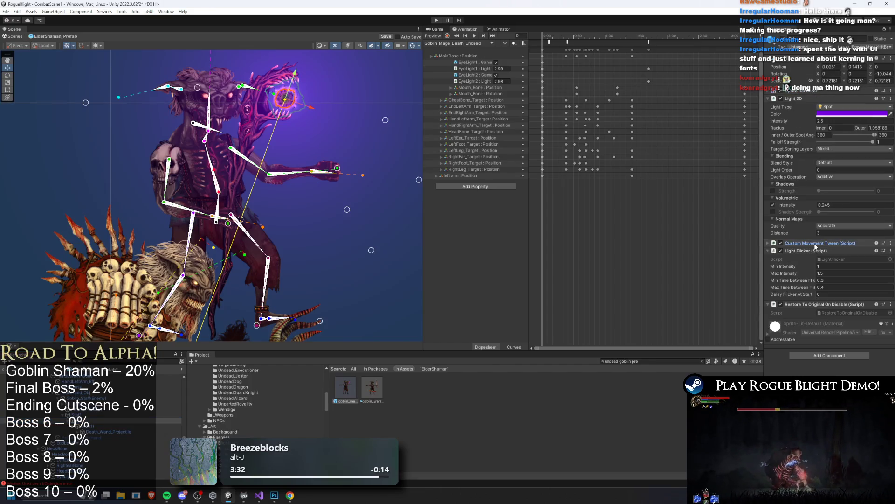
{"action": "left_click_drag", "start_coordinate": [267, 254], "coordinate": [261, 164]}
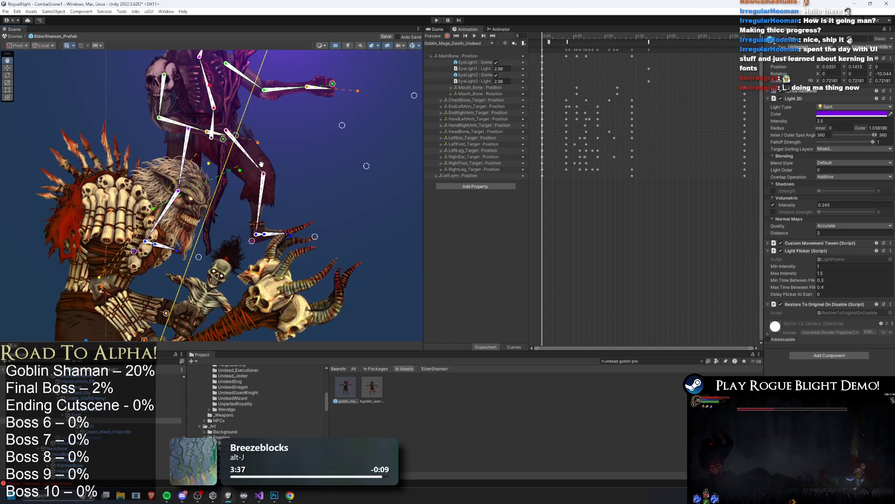
{"action": "left_click_drag", "start_coordinate": [202, 213], "coordinate": [203, 280]}
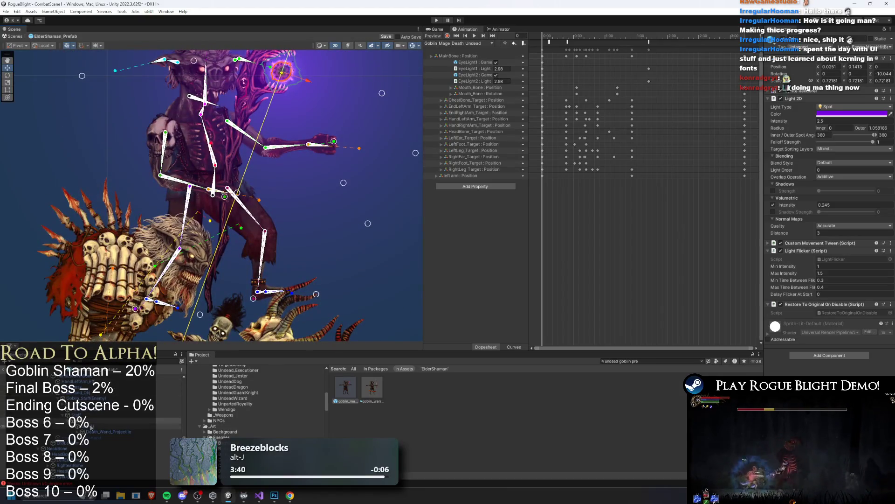
Inspect the Death_Wand_Projectile particle effect and its mangci child.
{"action": "left_click", "coordinate": [93, 431]}
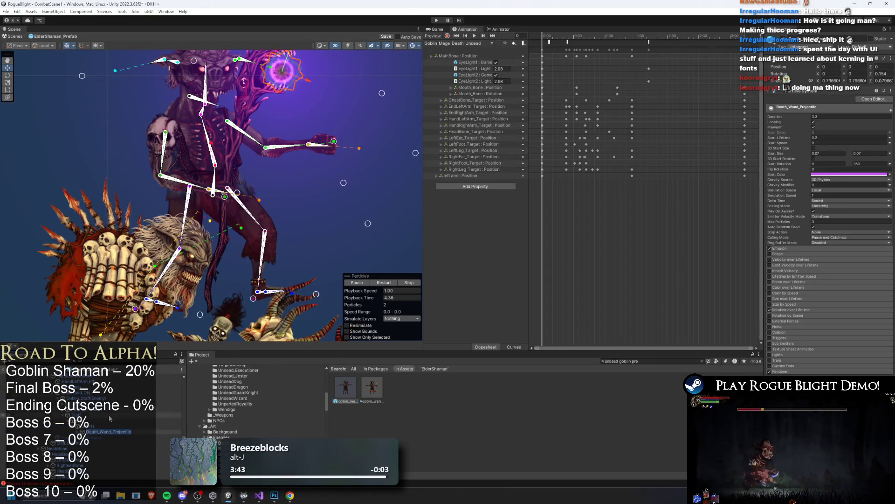
{"action": "mouse_move", "coordinate": [287, 71]}
{"action": "left_mouse_down"}
{"action": "mouse_move", "coordinate": [287, 121]}
{"action": "mouse_move", "coordinate": [338, 126]}
{"action": "left_mouse_up"}
{"action": "left_click", "coordinate": [112, 432]}
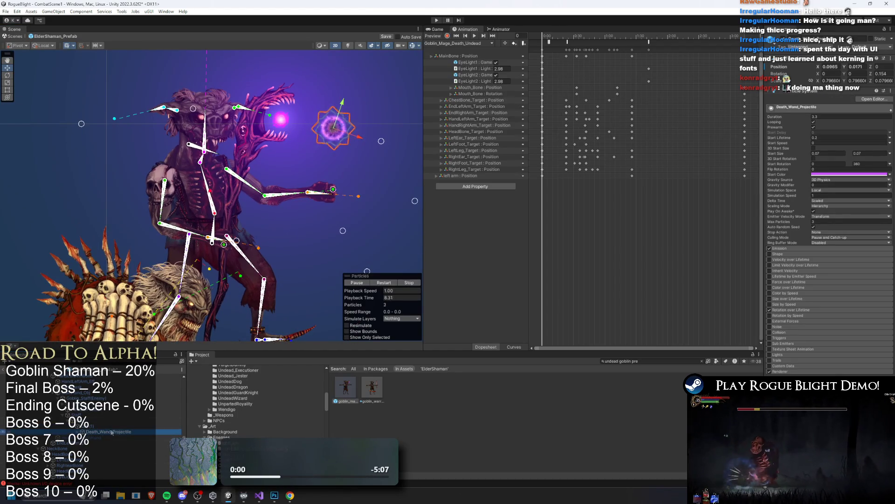
{"action": "key", "text": "Right"}
{"action": "key", "text": "Down"}
{"action": "mouse_move", "coordinate": [303, 154]}
{"action": "left_mouse_down"}
{"action": "mouse_move", "coordinate": [290, 78]}
{"action": "mouse_move", "coordinate": [236, 215]}
{"action": "mouse_move", "coordinate": [236, 80]}
{"action": "left_mouse_up"}
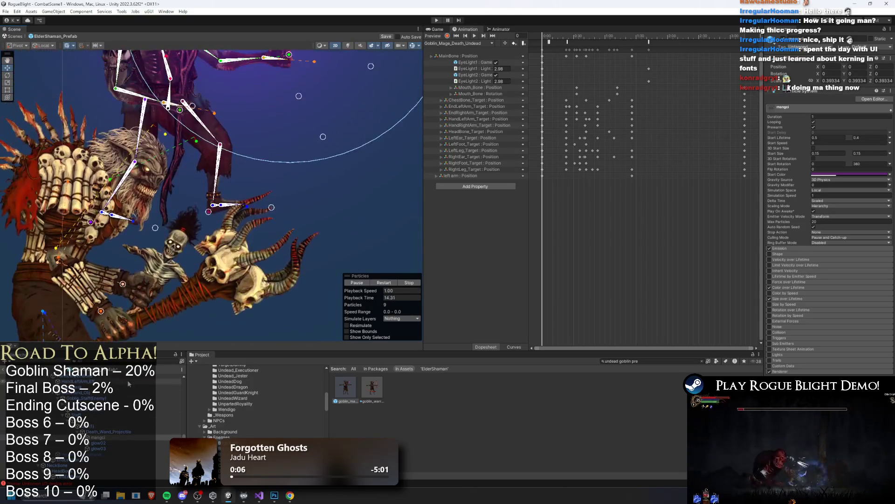
{"action": "left_click_drag", "start_coordinate": [129, 383], "coordinate": [130, 393]}
Check the staff's weapon trail and Goblin_Staff(Enemy) settings, then frame the Elder Shaman's head and staff.
{"action": "left_click", "coordinate": [86, 409]}
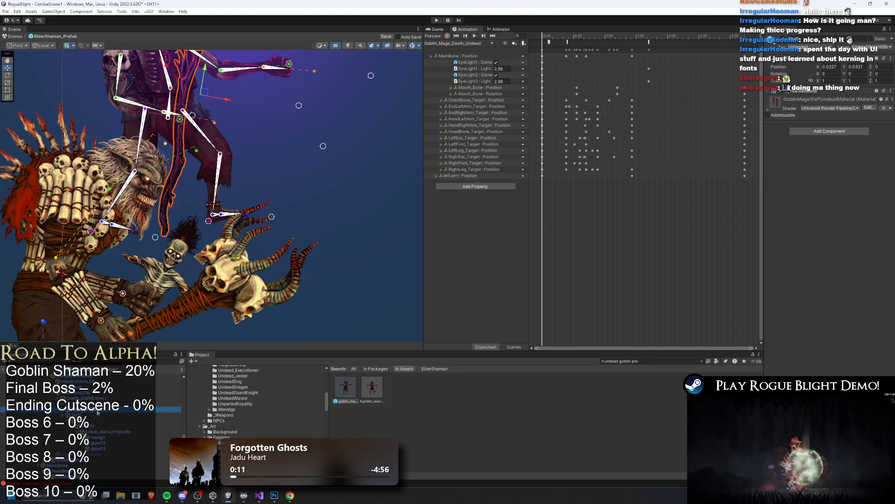
{"action": "left_click", "coordinate": [89, 404]}
{"action": "left_click", "coordinate": [113, 397]}
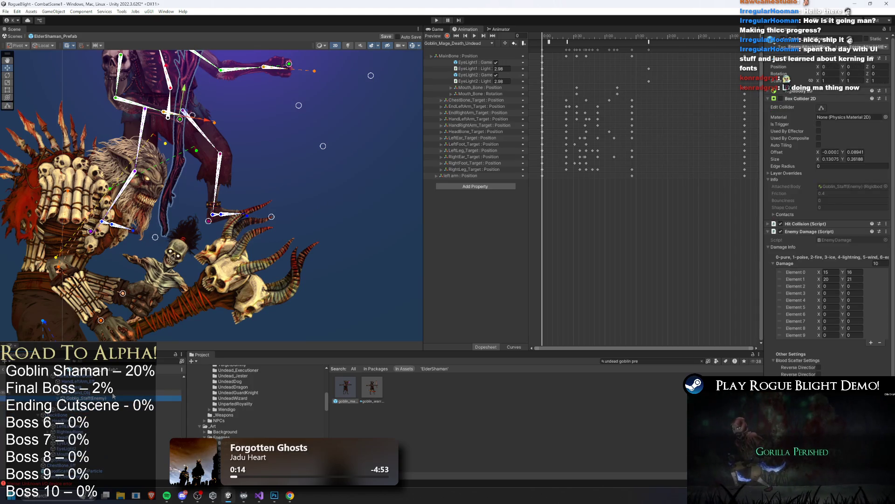
{"action": "scroll", "coordinate": [112, 400], "scroll_direction": "up", "scroll_amount": 3}
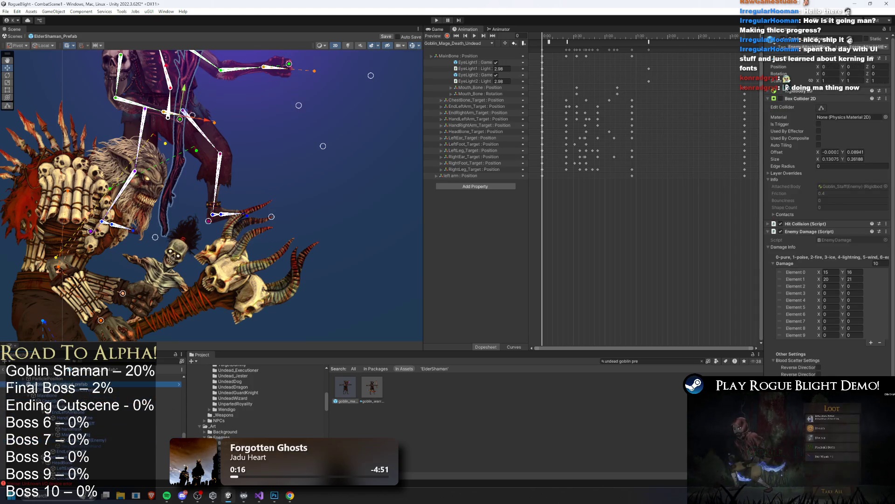
{"action": "double_click", "coordinate": [112, 399]}
{"action": "left_click", "coordinate": [244, 278]}
{"action": "left_click_drag", "start_coordinate": [243, 278], "coordinate": [250, 129]}
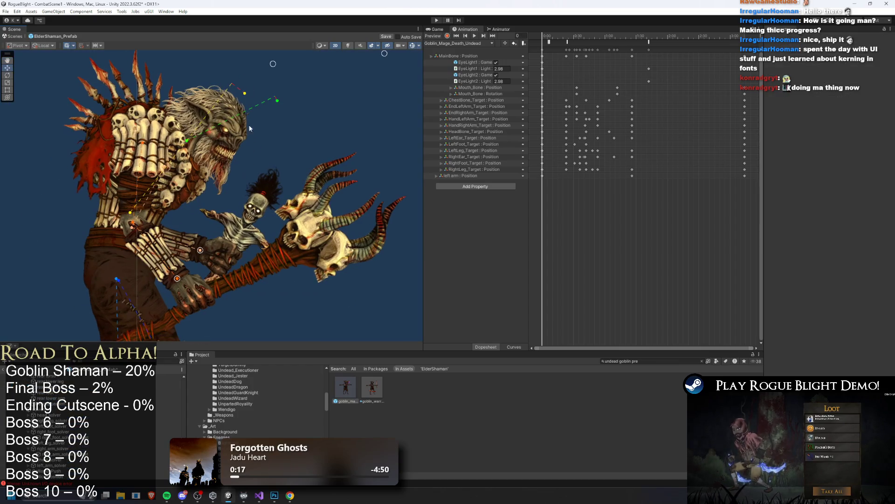
Turn on scene lighting and enlarge the eye light's outer radius and falloff.
{"action": "left_click", "coordinate": [207, 137]}
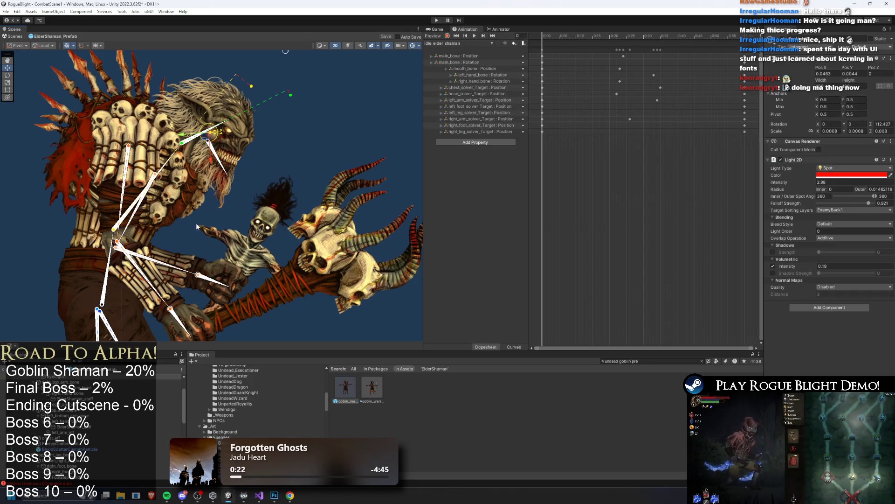
{"action": "scroll", "coordinate": [208, 134], "scroll_direction": "up", "scroll_amount": 10}
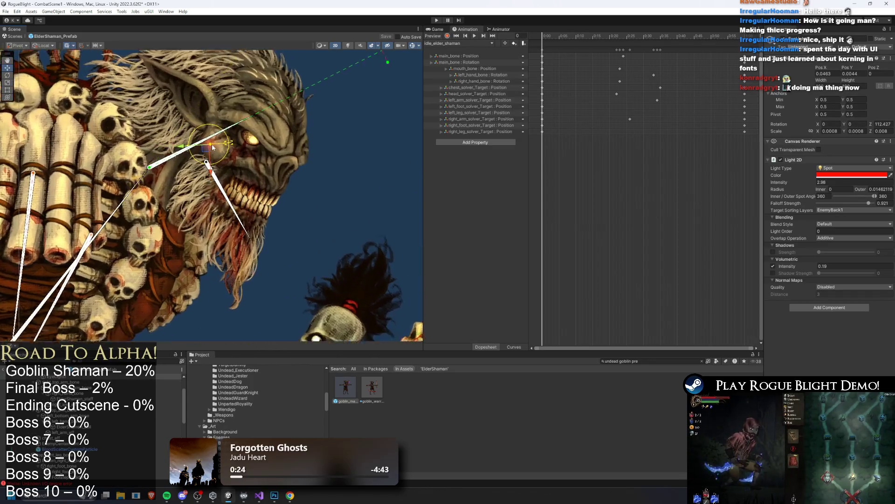
{"action": "left_click", "coordinate": [350, 45]}
{"action": "left_click_drag", "start_coordinate": [209, 150], "coordinate": [259, 143]}
{"action": "left_click", "coordinate": [388, 125]}
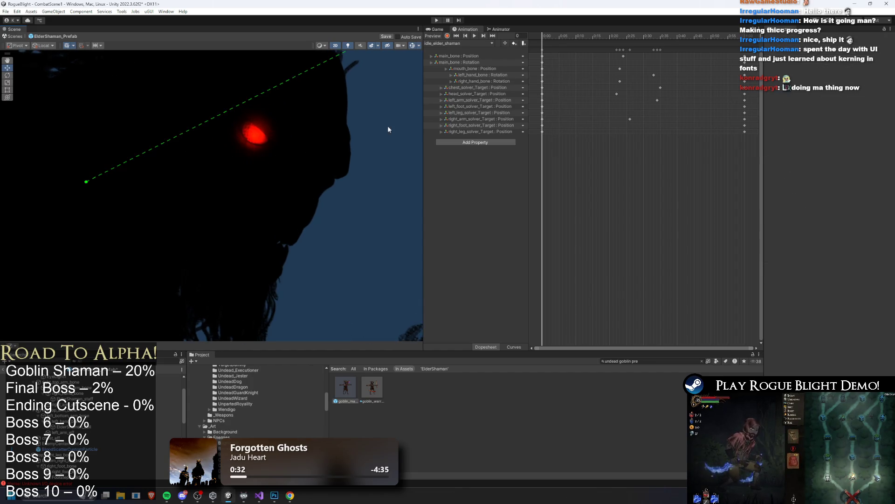
{"action": "left_click", "coordinate": [250, 138]}
{"action": "scroll", "coordinate": [252, 140], "scroll_direction": "up", "scroll_amount": 5}
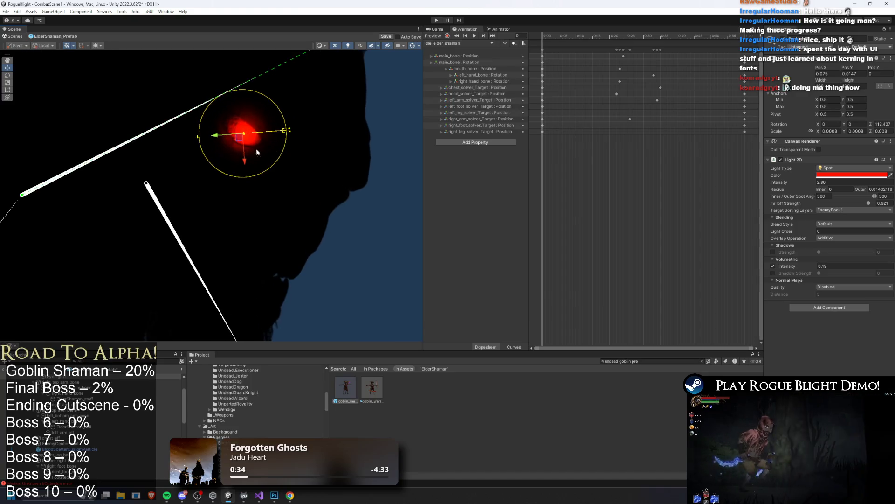
{"action": "scroll", "coordinate": [190, 135], "scroll_direction": "up", "scroll_amount": 3}
{"action": "scroll", "coordinate": [182, 137], "scroll_direction": "down", "scroll_amount": 3}
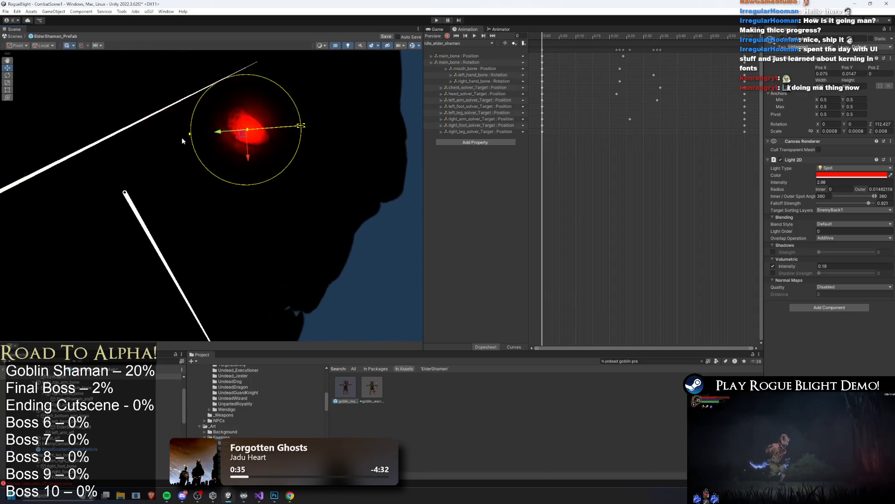
{"action": "left_click_drag", "start_coordinate": [190, 135], "coordinate": [169, 134]}
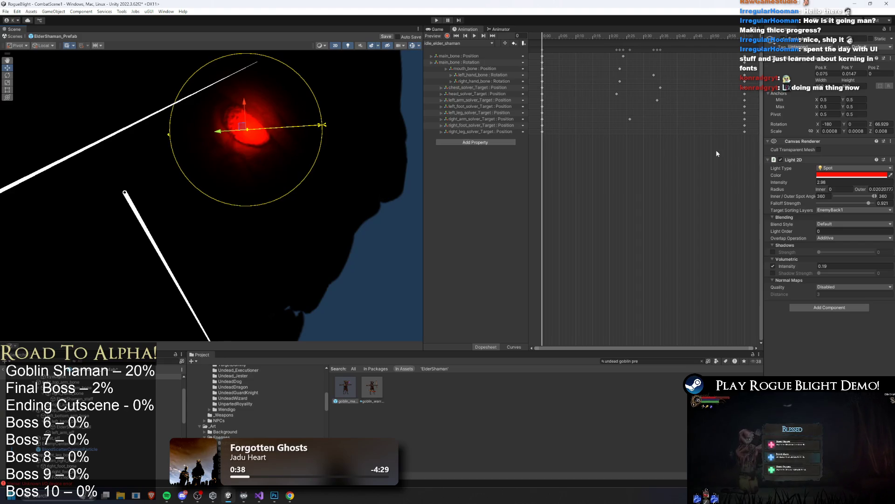
{"action": "mouse_move", "coordinate": [871, 204]}
{"action": "left_mouse_down"}
{"action": "mouse_move", "coordinate": [824, 204]}
{"action": "mouse_move", "coordinate": [879, 202]}
{"action": "left_mouse_up"}
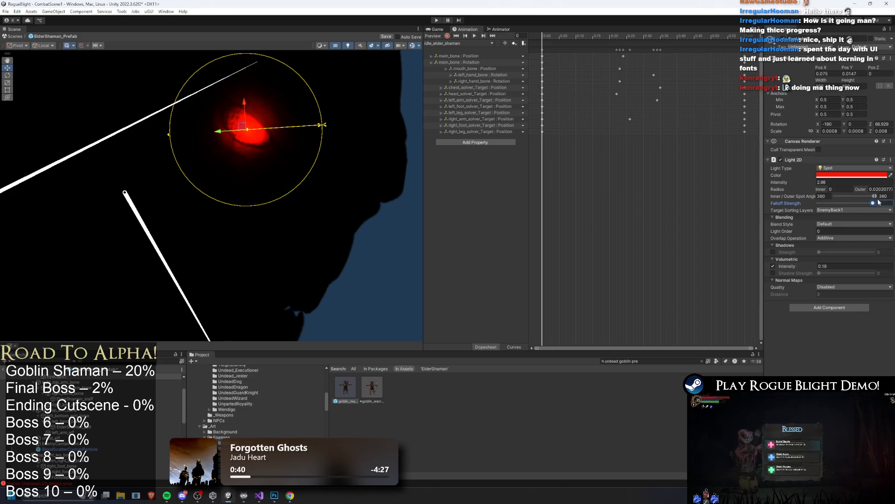
{"action": "mouse_move", "coordinate": [322, 124]}
{"action": "left_mouse_down"}
{"action": "mouse_move", "coordinate": [350, 120]}
{"action": "mouse_move", "coordinate": [336, 120]}
{"action": "left_mouse_up"}
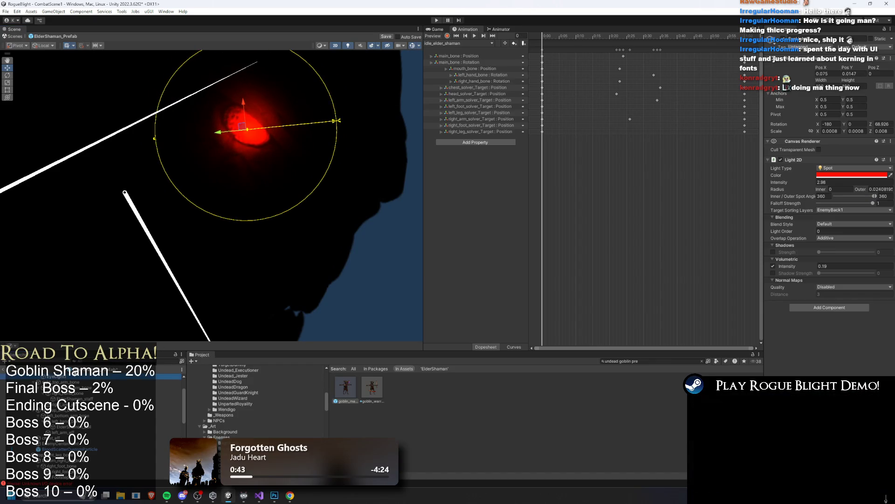
Duplicate the eye light with a smaller radius and resize the original's glow moderately.
{"action": "key", "text": "ctrl+d"}
{"action": "mouse_move", "coordinate": [163, 138]}
{"action": "left_mouse_down"}
{"action": "mouse_move", "coordinate": [271, 135]}
{"action": "mouse_move", "coordinate": [224, 142]}
{"action": "left_mouse_up"}
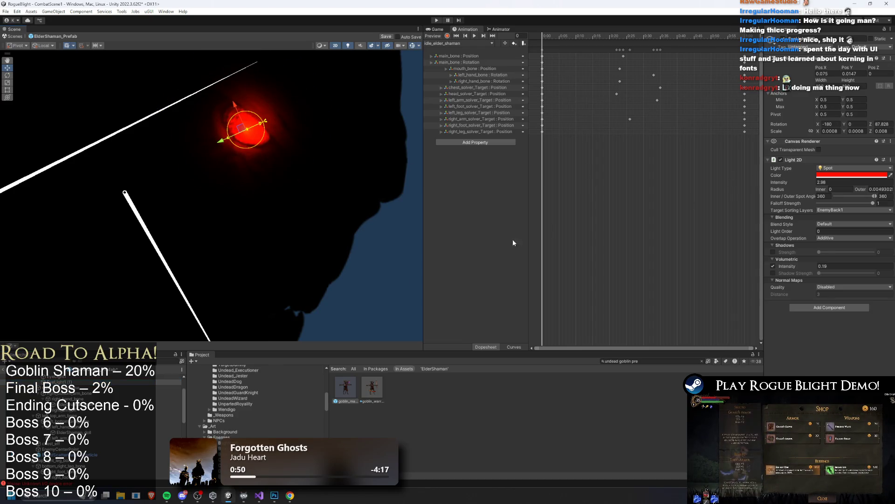
{"action": "left_click", "coordinate": [84, 376]}
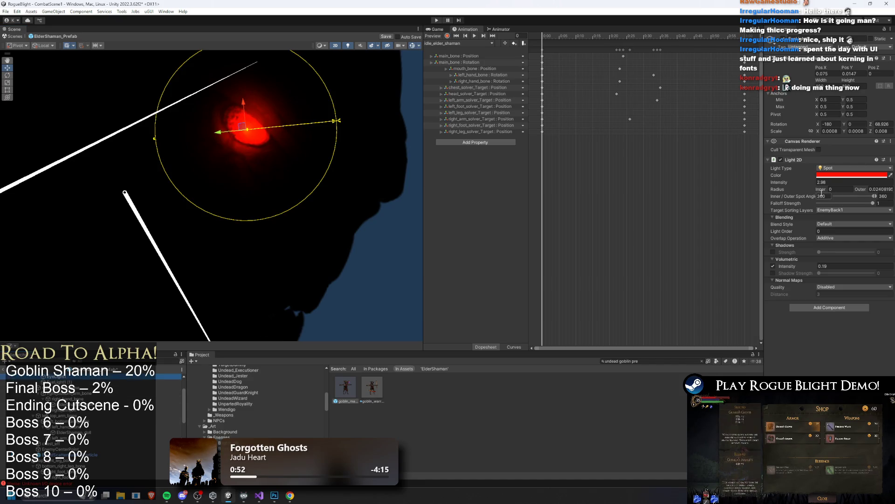
{"action": "type", "text": "1"}
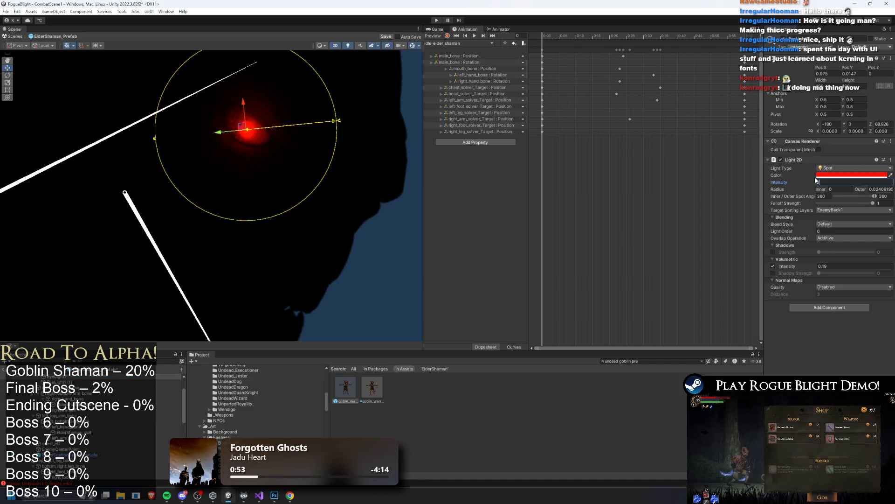
{"action": "mouse_move", "coordinate": [154, 135]}
{"action": "left_mouse_down"}
{"action": "mouse_move", "coordinate": [98, 142]}
{"action": "mouse_move", "coordinate": [121, 147]}
{"action": "mouse_move", "coordinate": [112, 147]}
{"action": "left_mouse_up"}
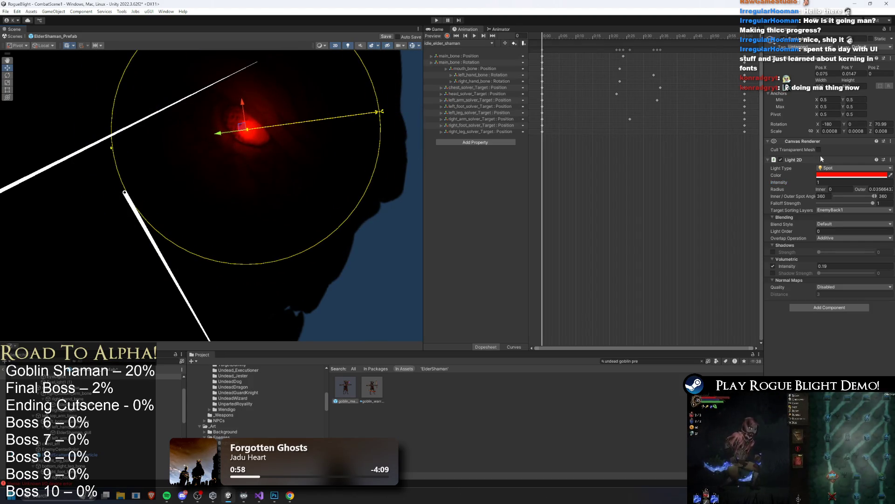
{"action": "key", "text": "ctrl+z"}
{"action": "key", "text": "ctrl+z"}
{"action": "key", "text": "ctrl+z"}
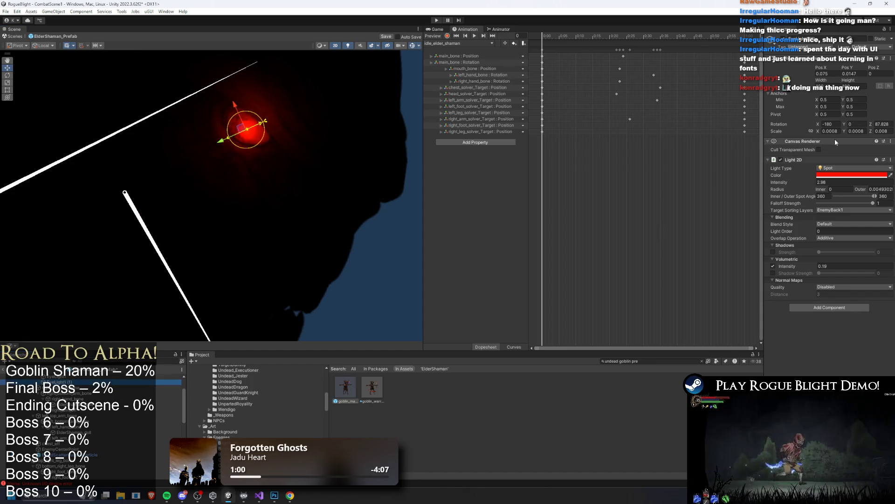
{"action": "mouse_move", "coordinate": [225, 141]}
{"action": "left_mouse_down"}
{"action": "mouse_move", "coordinate": [197, 153]}
{"action": "mouse_move", "coordinate": [209, 149]}
{"action": "left_mouse_up"}
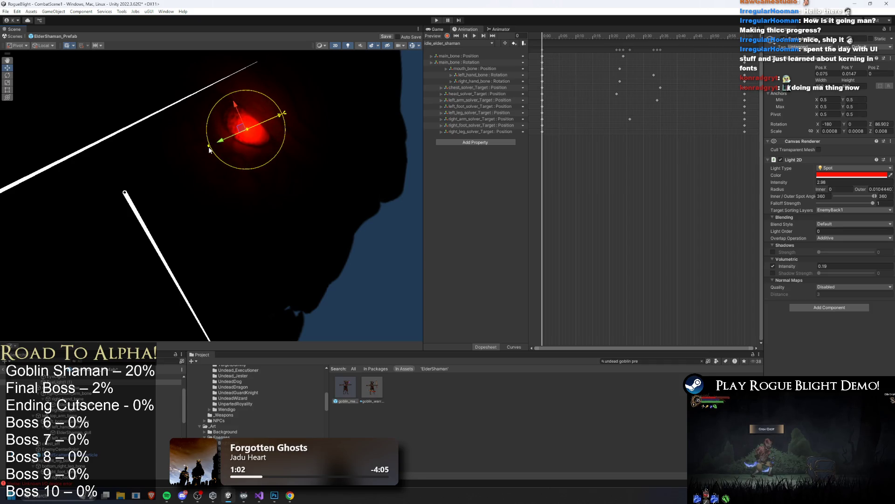
Set the eye light's Volumetric Intensity to 0.5 and press Play.
{"action": "double_click", "coordinate": [832, 266]}
{"action": "type", "text": "0.5"}
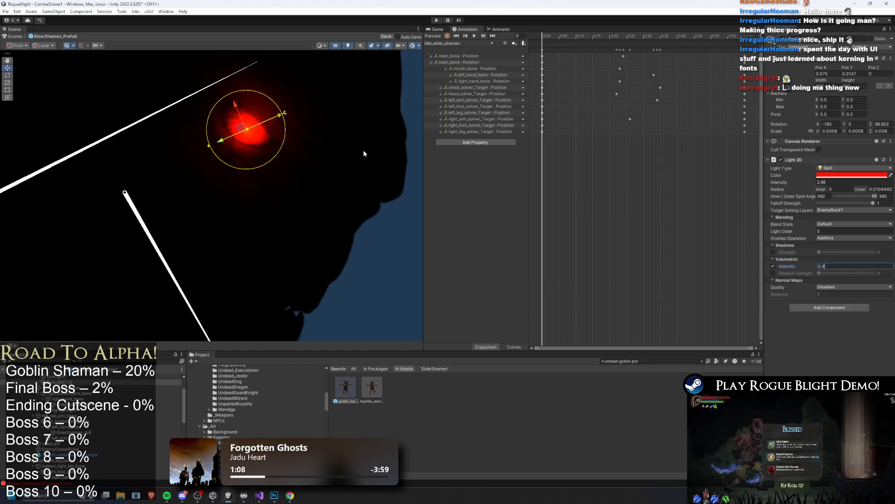
{"action": "left_click", "coordinate": [408, 214]}
{"action": "scroll", "coordinate": [384, 196], "scroll_direction": "down", "scroll_amount": 3}
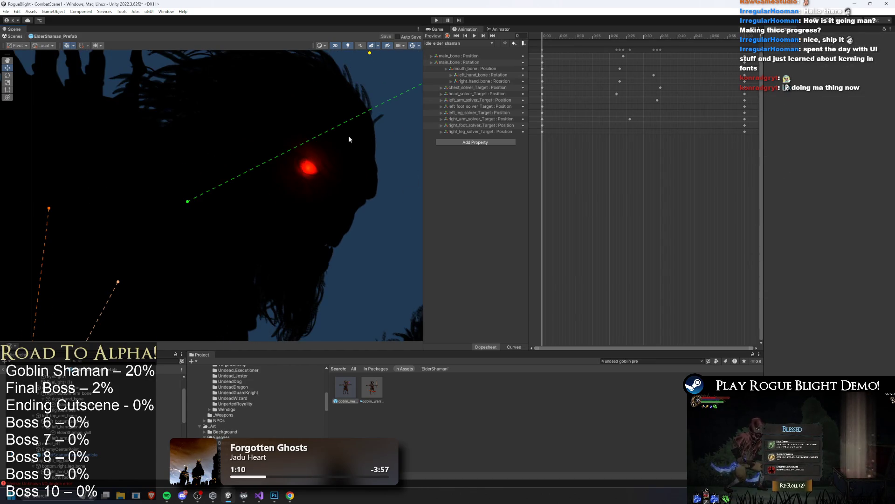
{"action": "left_click", "coordinate": [436, 21]}
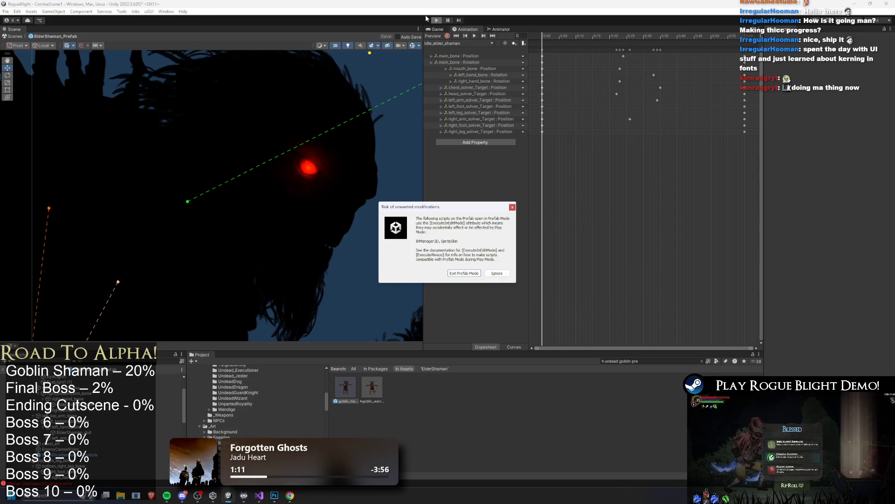
Ignore the Prefab Mode warning, run the Elder Shaman fight, then stop with Ctrl+P.
{"action": "key", "text": "Return"}
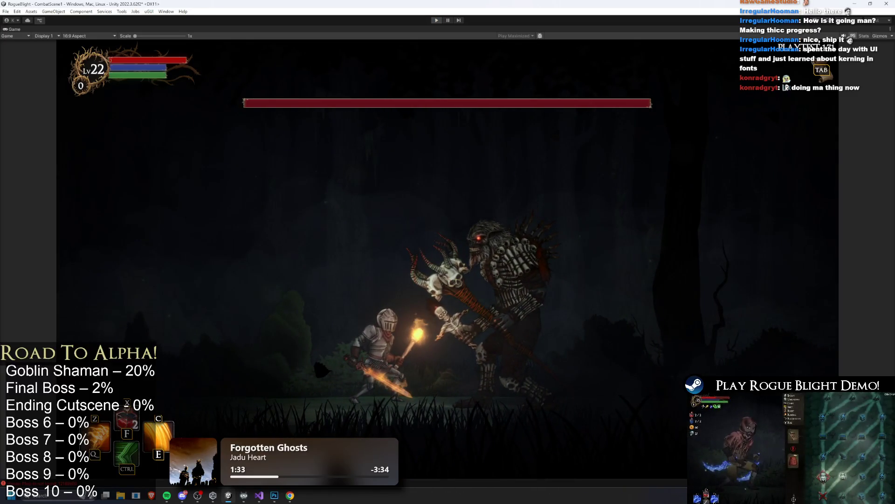
{"action": "key", "text": "ctrl+p"}
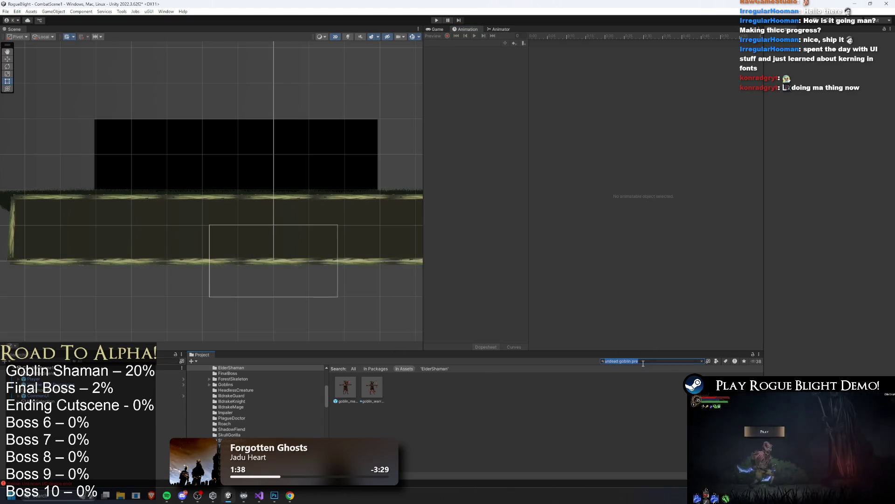
Reopen the ElderShaman prefab for editing.
{"action": "type", "text": "elder n"}
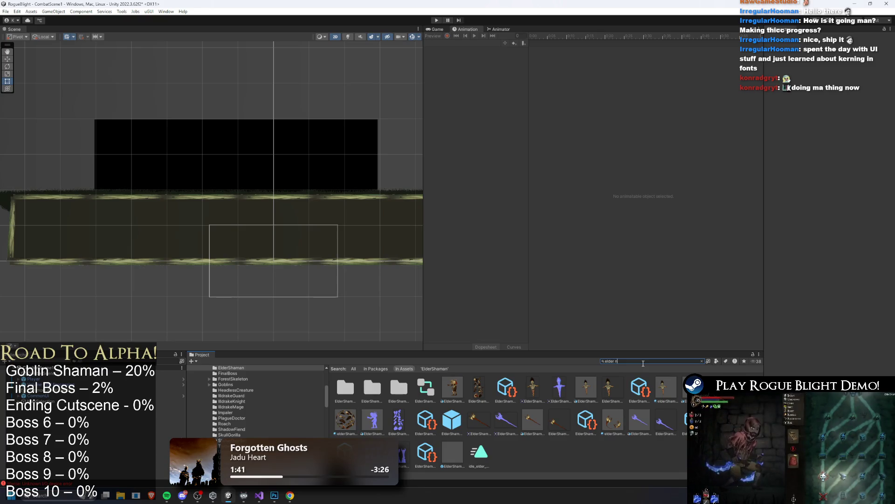
{"action": "double_click", "coordinate": [452, 419]}
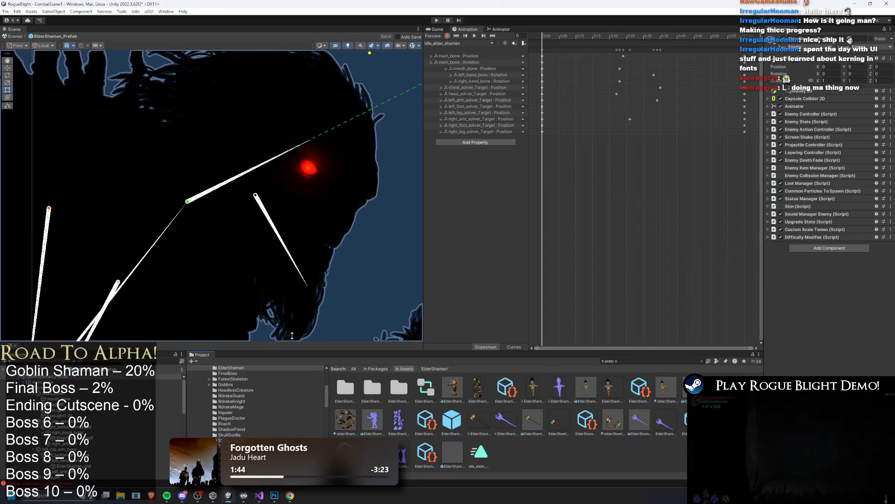
{"action": "scroll", "coordinate": [93, 420], "scroll_direction": "down", "scroll_amount": 5}
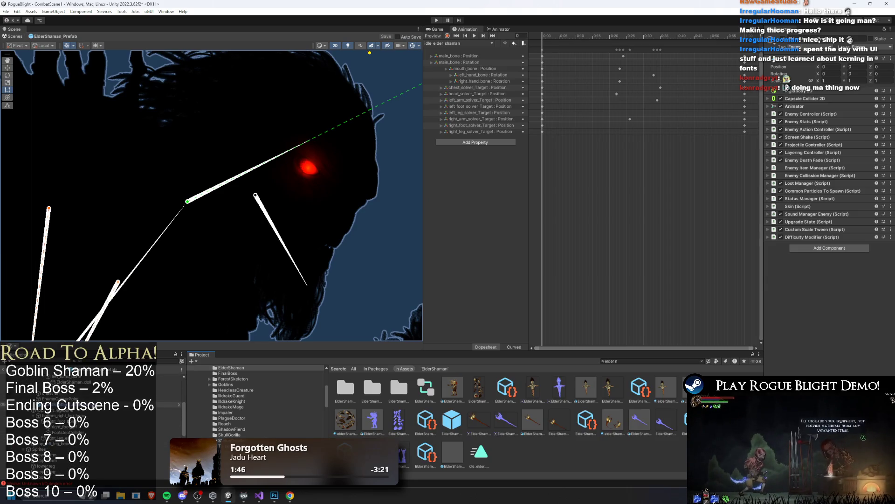
{"action": "scroll", "coordinate": [91, 416], "scroll_direction": "up", "scroll_amount": 3}
Set the red eye light's intensity to 0.5, shrink its radius, and open the other light's Color.
{"action": "left_click", "coordinate": [91, 415]}
{"action": "left_click", "coordinate": [306, 190]}
{"action": "left_click_drag", "start_coordinate": [250, 177], "coordinate": [206, 198]}
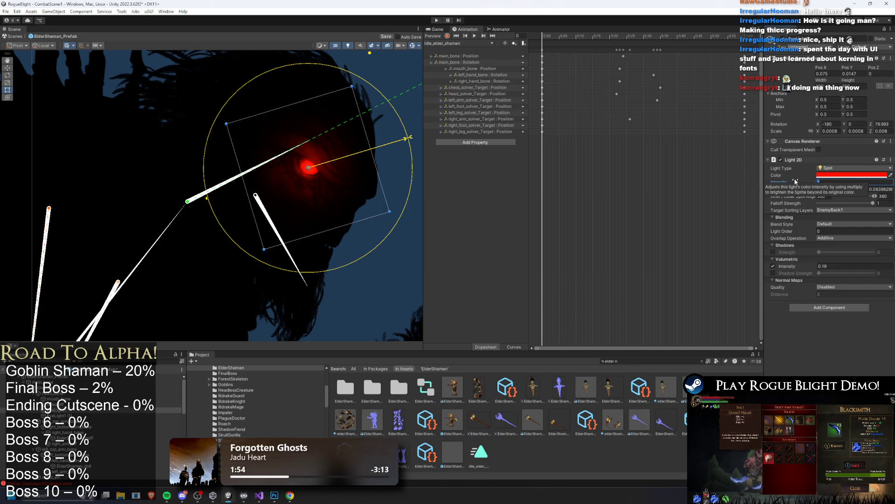
{"action": "type", "text": "0.5"}
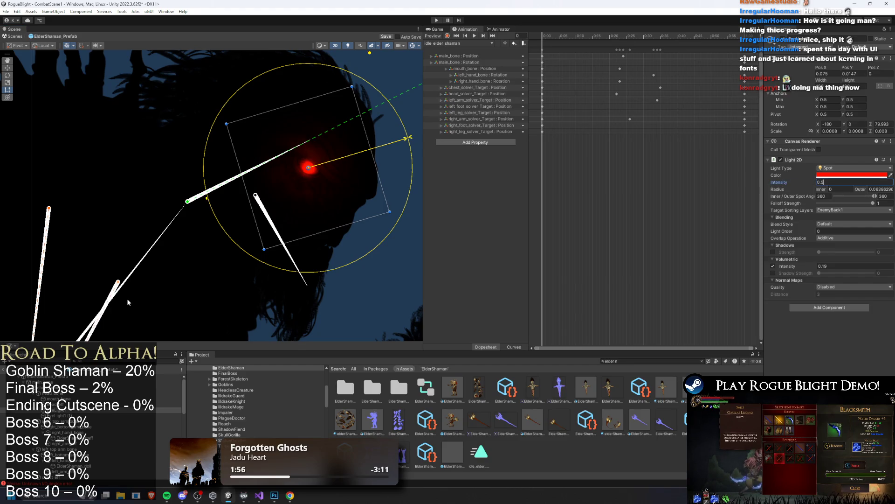
{"action": "left_click_drag", "start_coordinate": [210, 199], "coordinate": [171, 202]}
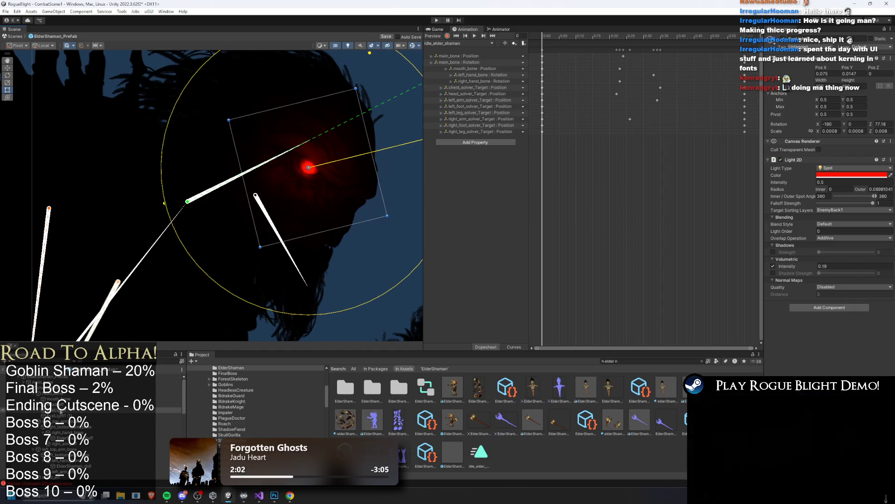
{"action": "left_click", "coordinate": [172, 415]}
{"action": "left_click", "coordinate": [837, 175]}
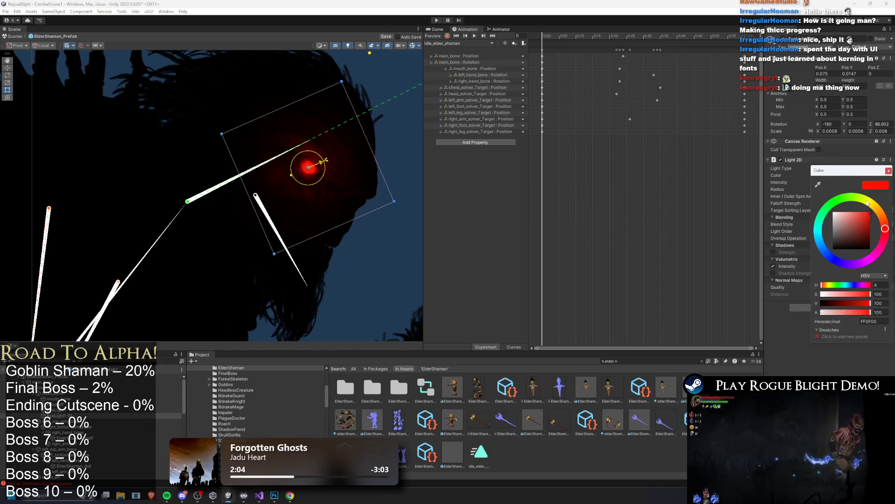
Shift the light's colour hue to a bluer violet purple, 7E00FF.
{"action": "left_click_drag", "start_coordinate": [856, 263], "coordinate": [860, 264]}
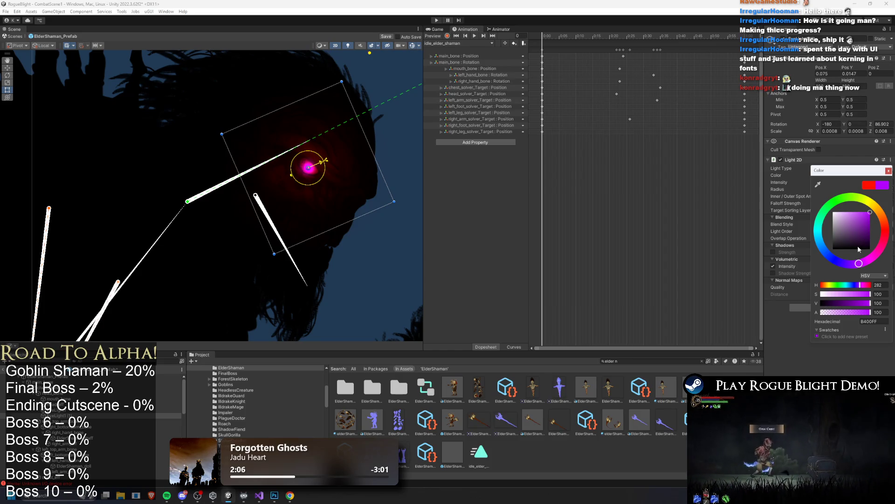
{"action": "mouse_move", "coordinate": [859, 263]}
{"action": "left_mouse_down"}
{"action": "mouse_move", "coordinate": [834, 264]}
{"action": "mouse_move", "coordinate": [853, 264]}
{"action": "left_mouse_up"}
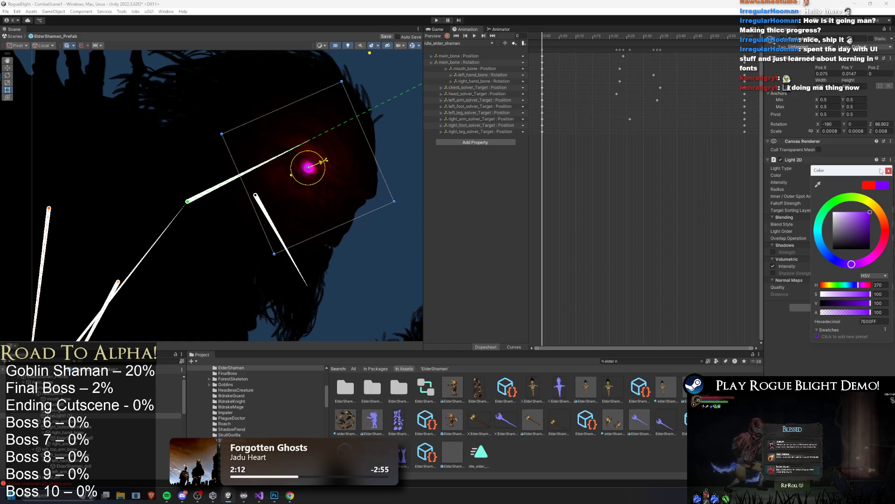
{"action": "left_click", "coordinate": [889, 171]}
Copy the purple Color onto the red eye light and start Play mode.
{"action": "right_click", "coordinate": [845, 177]}
{"action": "left_click", "coordinate": [861, 178]}
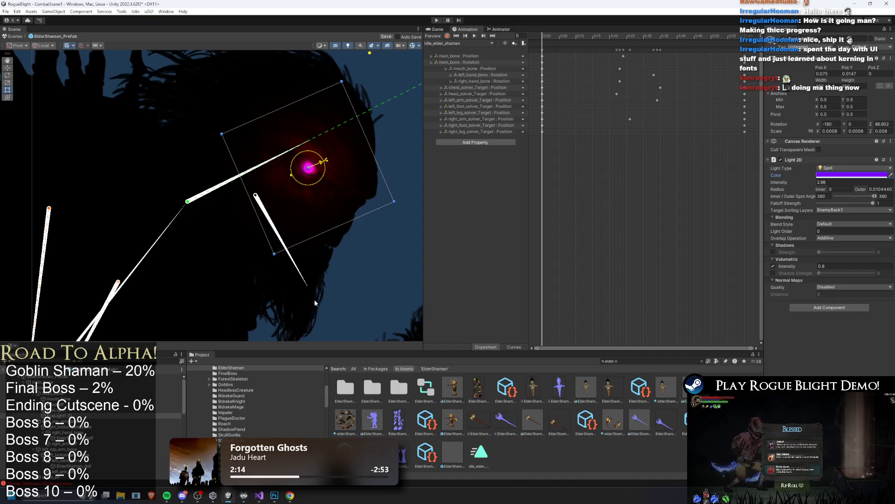
{"action": "left_click", "coordinate": [70, 410]}
{"action": "right_click", "coordinate": [829, 175]}
{"action": "left_click", "coordinate": [844, 187]}
{"action": "left_click", "coordinate": [376, 236]}
{"action": "scroll", "coordinate": [387, 222], "scroll_direction": "down", "scroll_amount": 3}
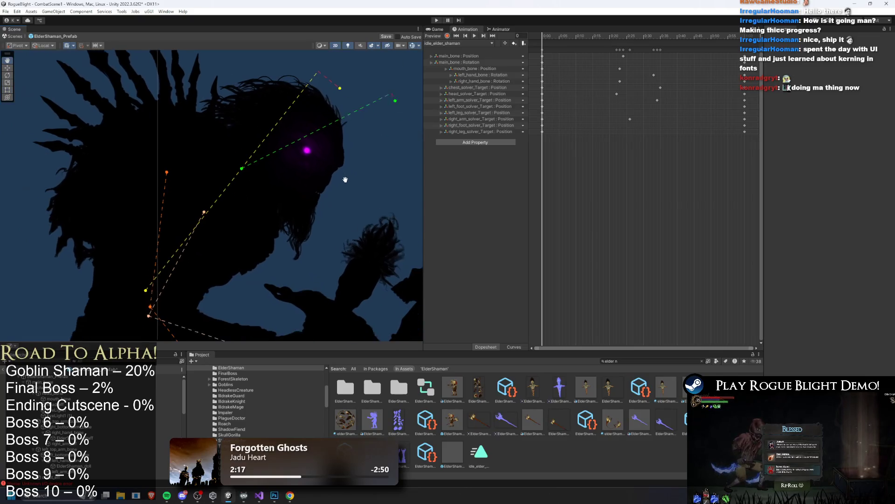
{"action": "left_click", "coordinate": [436, 21]}
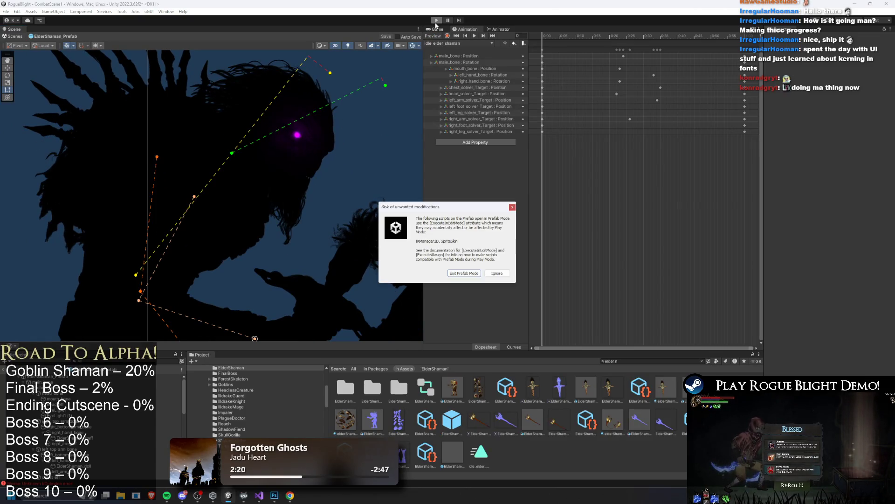
Skip the Prefab Mode warning, fight the skull boss with A/D moves, then stop Play mode.
{"action": "key", "text": "Return"}
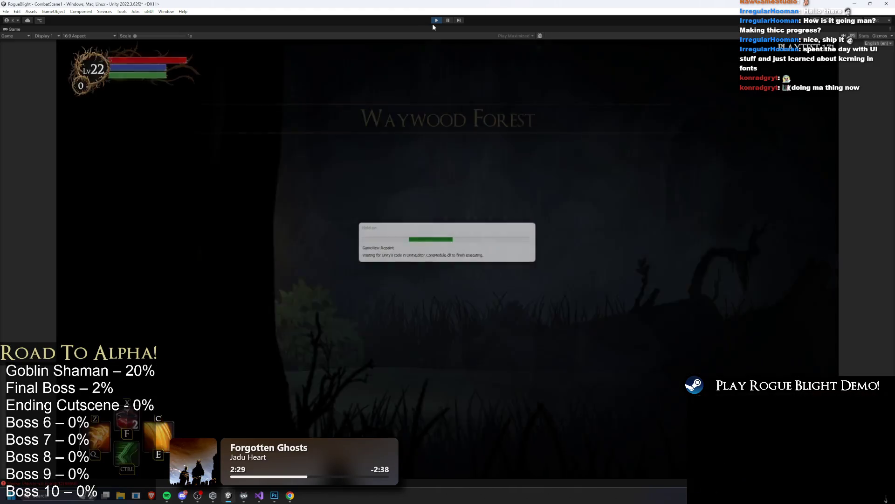
{"action": "key", "text": "d"}
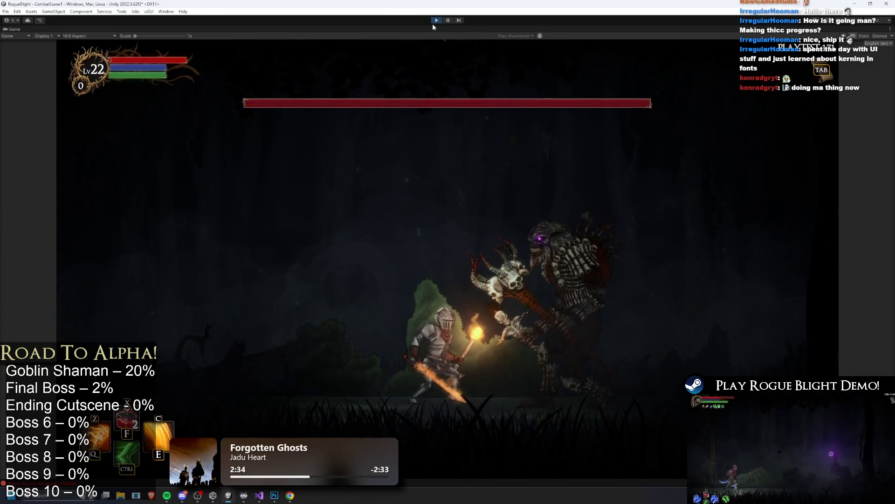
{"action": "key", "text": "a"}
{"action": "key", "text": "d"}
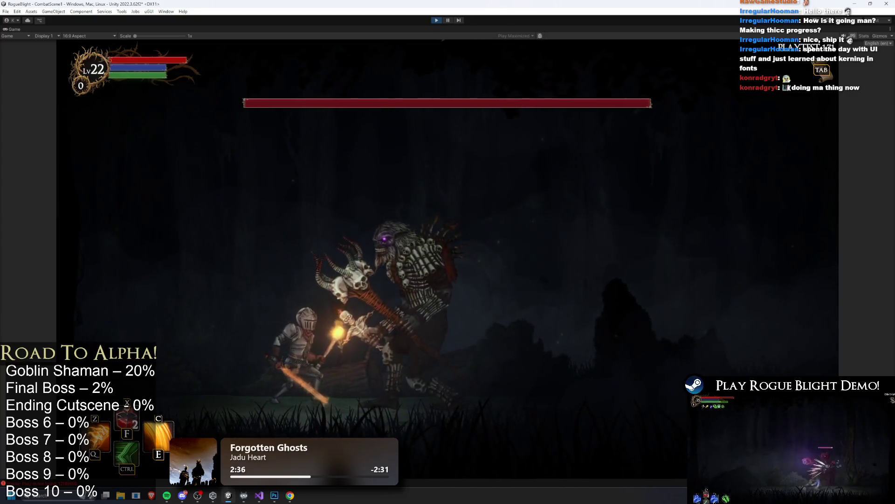
{"action": "key", "text": "a"}
{"action": "key", "text": "d"}
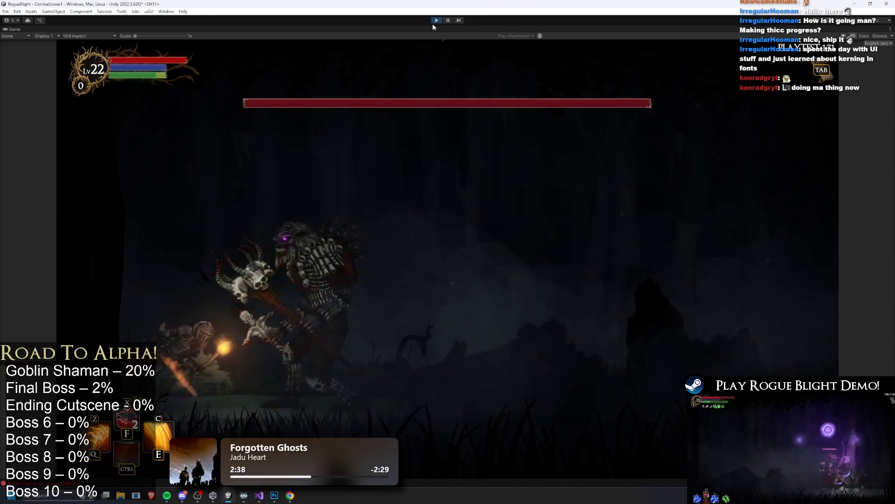
{"action": "key", "text": "d"}
{"action": "key", "text": "a"}
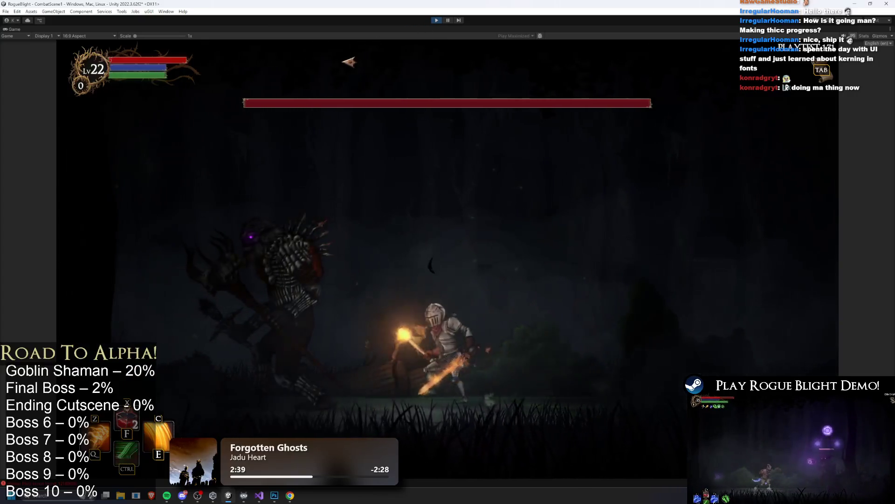
{"action": "key", "text": "a"}
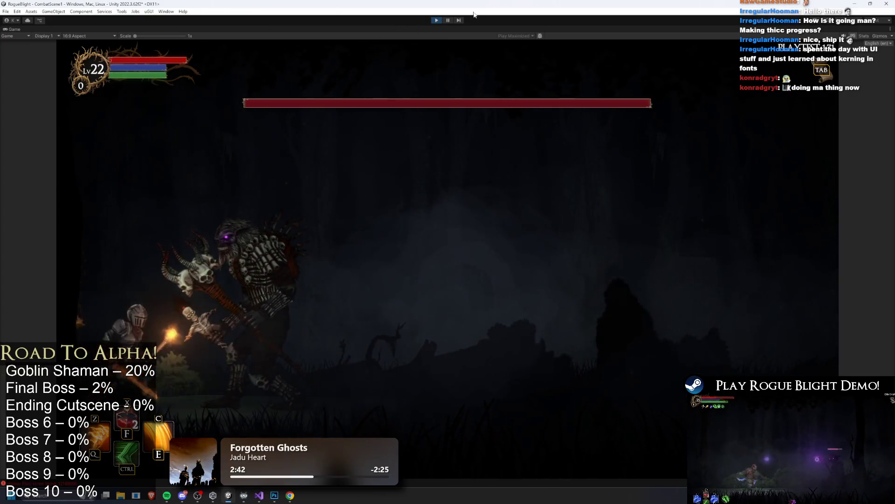
{"action": "key", "text": "a"}
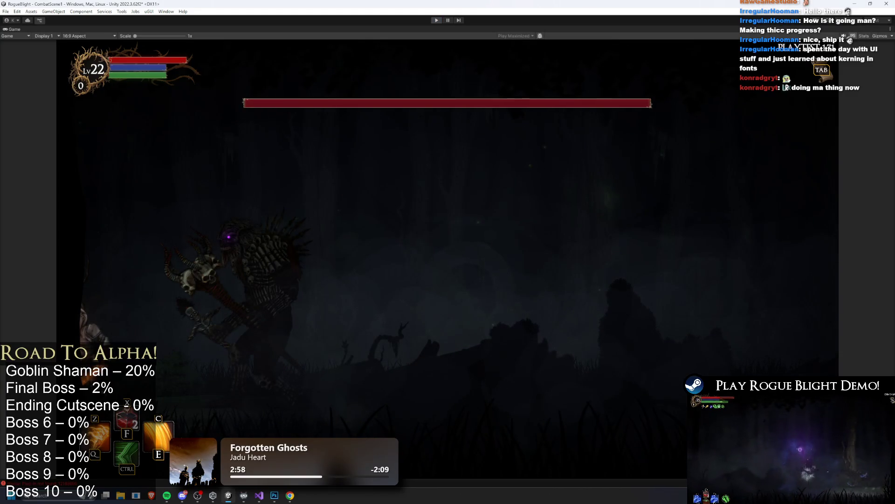
{"action": "key", "text": "ctrl+p"}
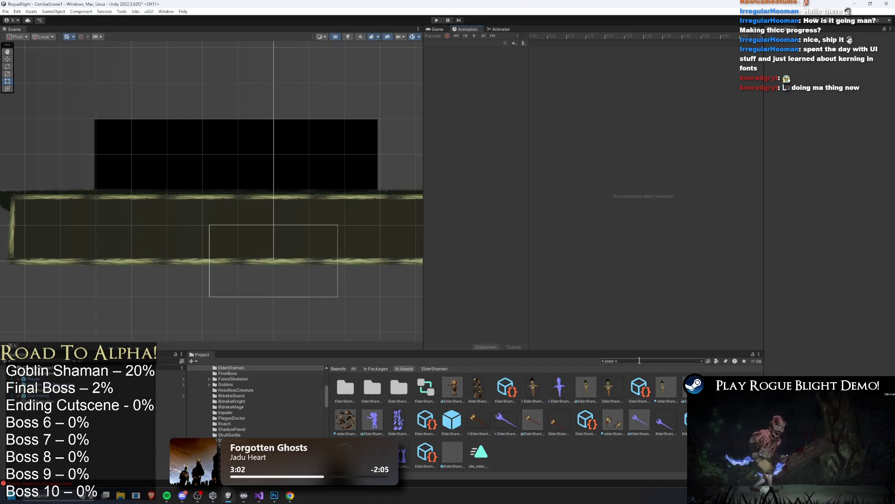
Open ElderShaman_Prefab and replace the asset search with 'goblin undead mage'.
{"action": "double_click", "coordinate": [451, 416]}
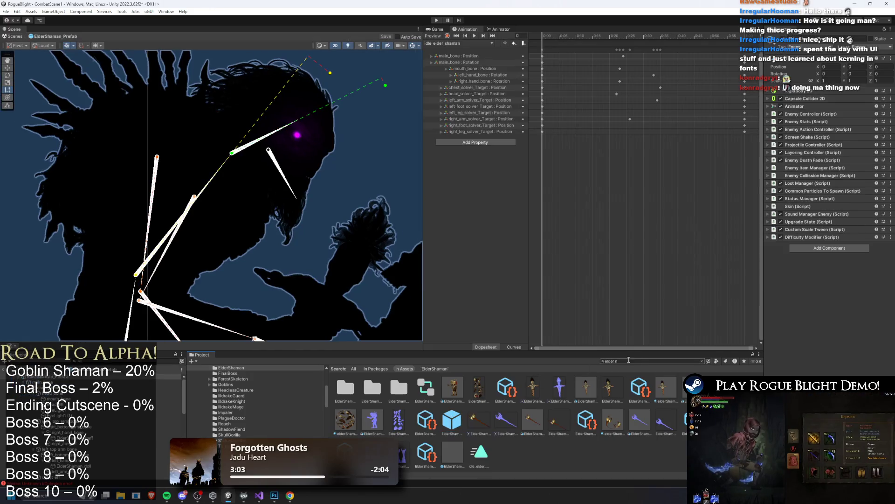
{"action": "left_click", "coordinate": [639, 361]}
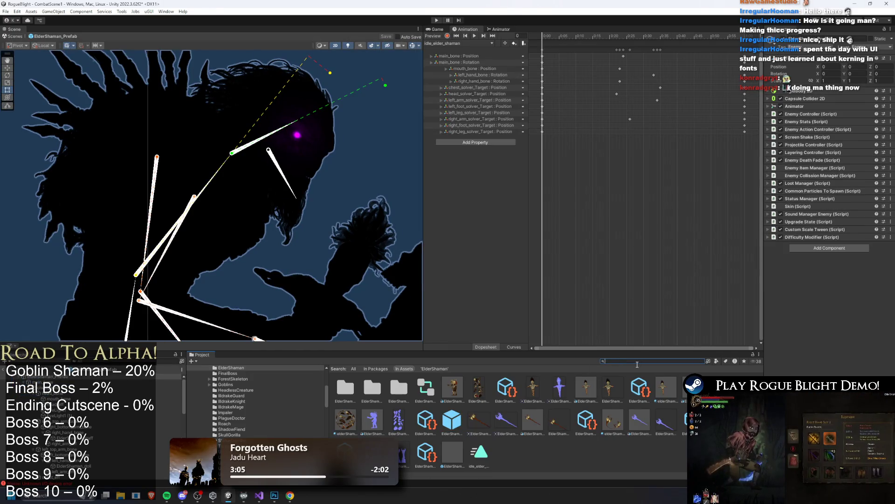
{"action": "key", "text": "ctrl+a"}
{"action": "key", "text": "BackSpace"}
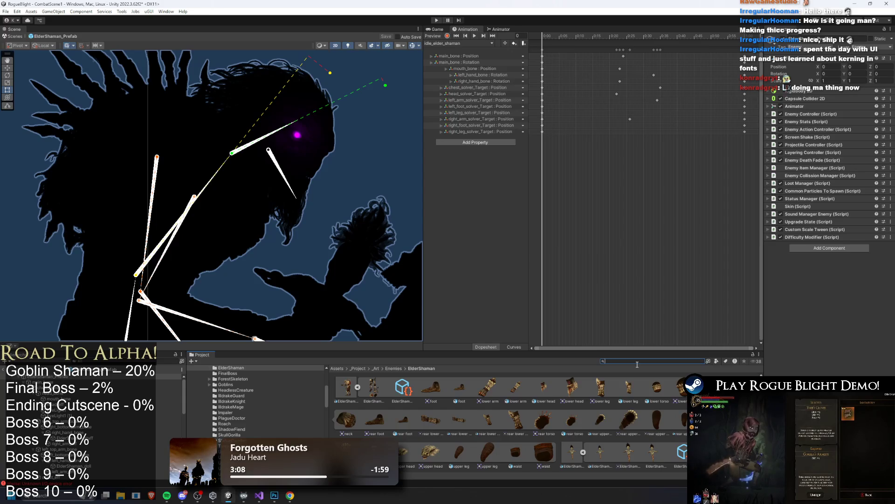
{"action": "type", "text": "g"}
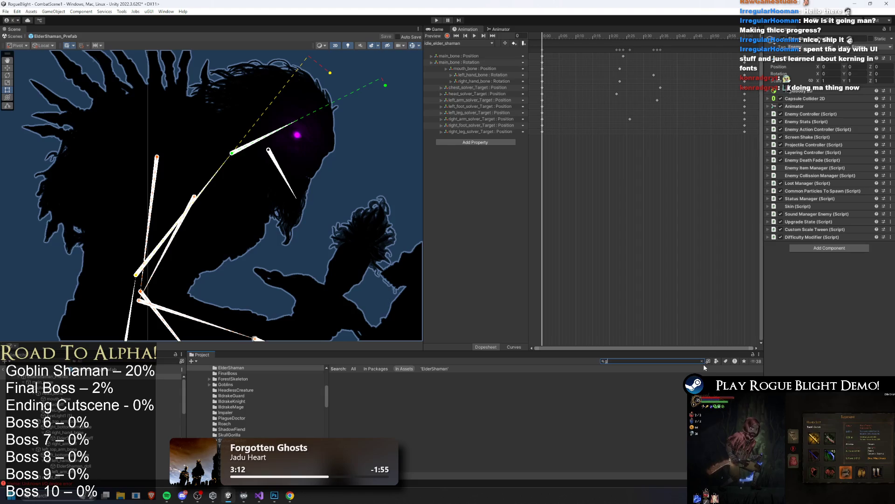
{"action": "type", "text": "obloblin"}
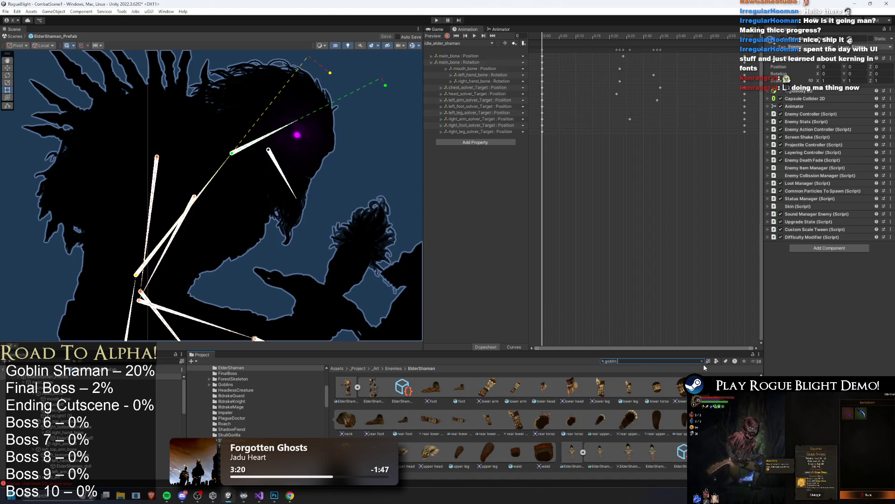
{"action": "type", "text": "mage"}
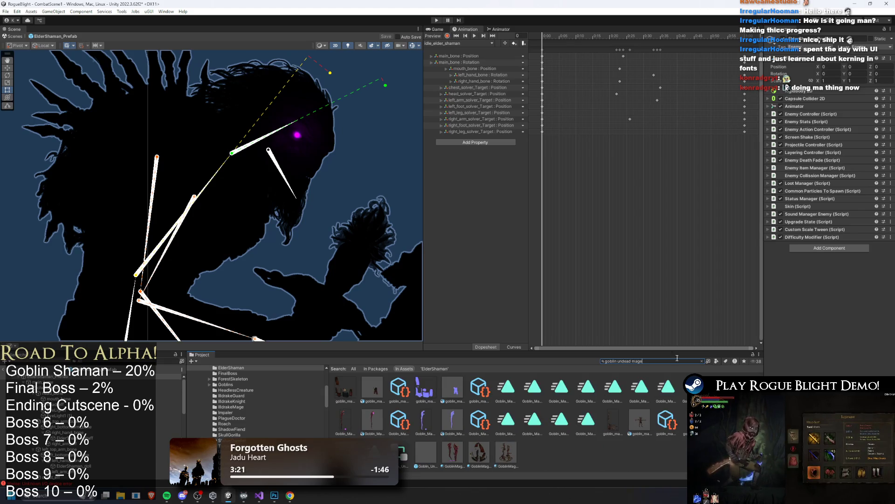
Open the goblin undead mage prefab and copy its glowing orb Light 2D.
{"action": "left_click_drag", "start_coordinate": [341, 334], "coordinate": [320, 121]}
{"action": "left_click", "coordinate": [320, 121]}
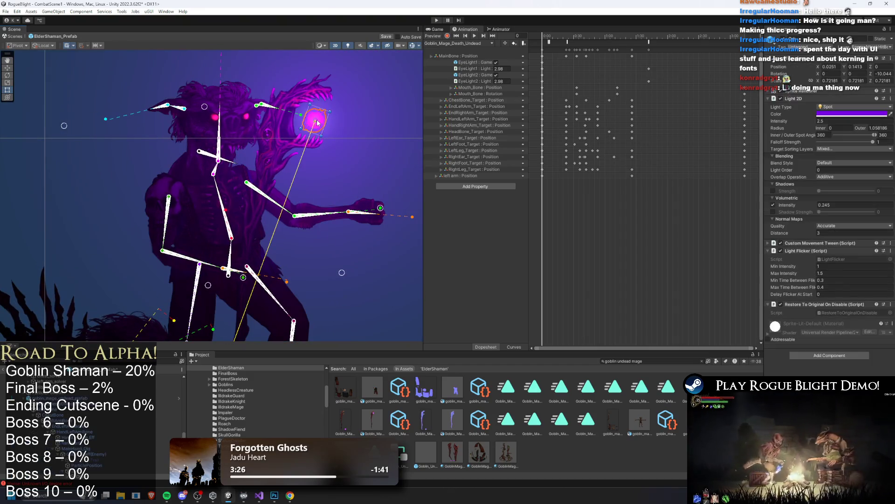
{"action": "left_click", "coordinate": [317, 120]}
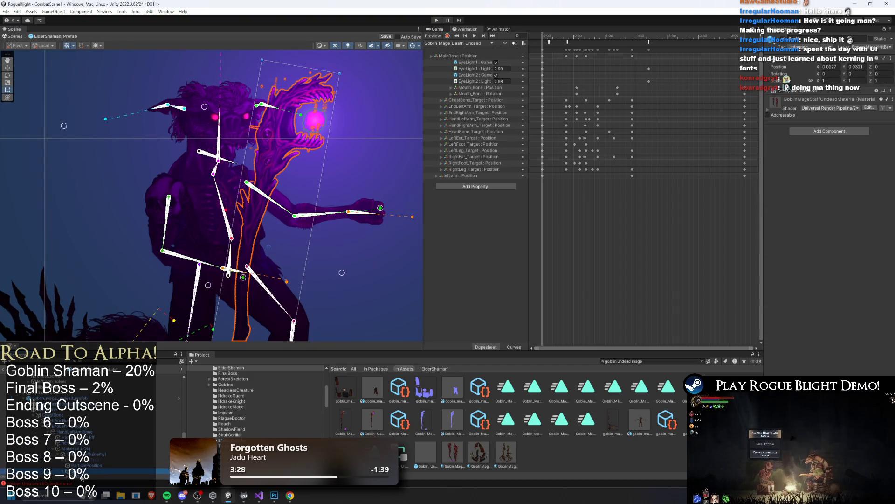
{"action": "right_click", "coordinate": [80, 189]}
{"action": "left_click", "coordinate": [121, 204]}
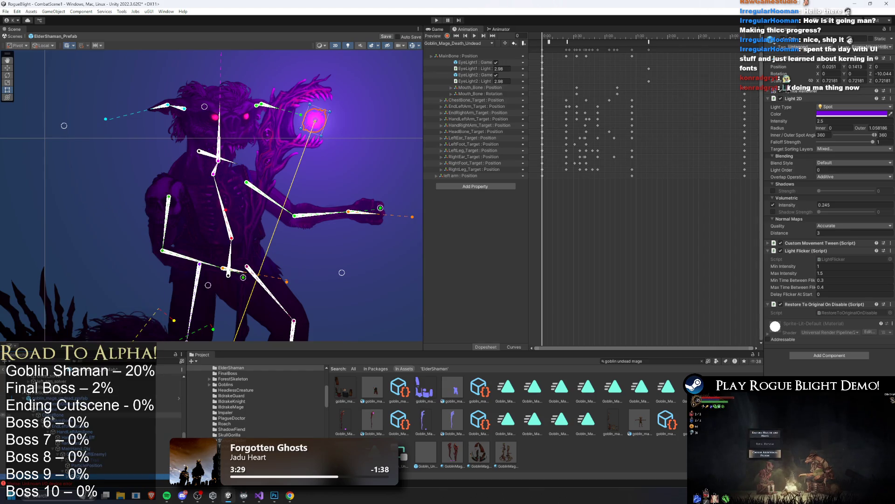
Paste the orb light as a child of the Elder Shaman's staff and place it on the horned tip.
{"action": "scroll", "coordinate": [217, 177], "scroll_direction": "up", "scroll_amount": 10}
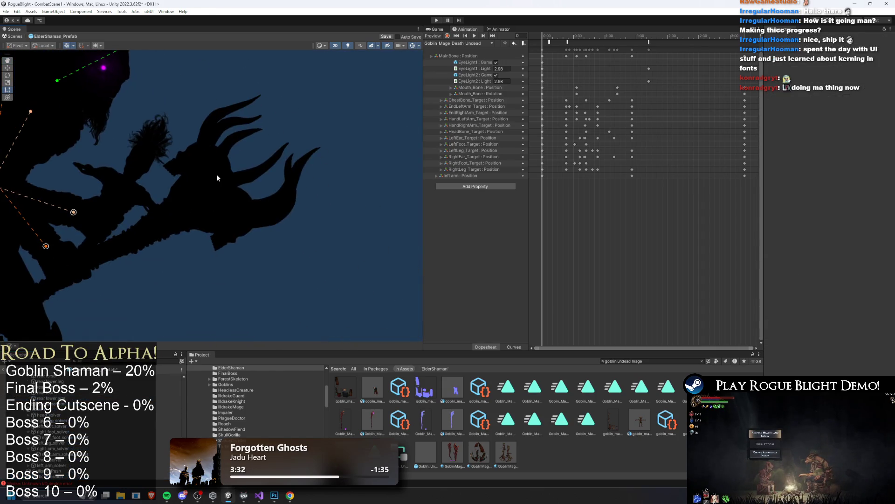
{"action": "left_click", "coordinate": [207, 195]}
{"action": "right_click", "coordinate": [82, 382]}
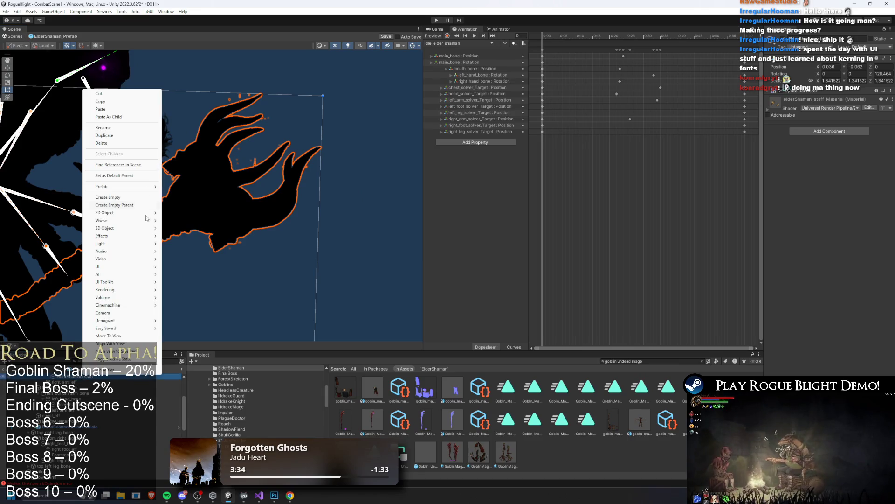
{"action": "left_click", "coordinate": [122, 114]}
{"action": "left_click_drag", "start_coordinate": [138, 189], "coordinate": [146, 202]}
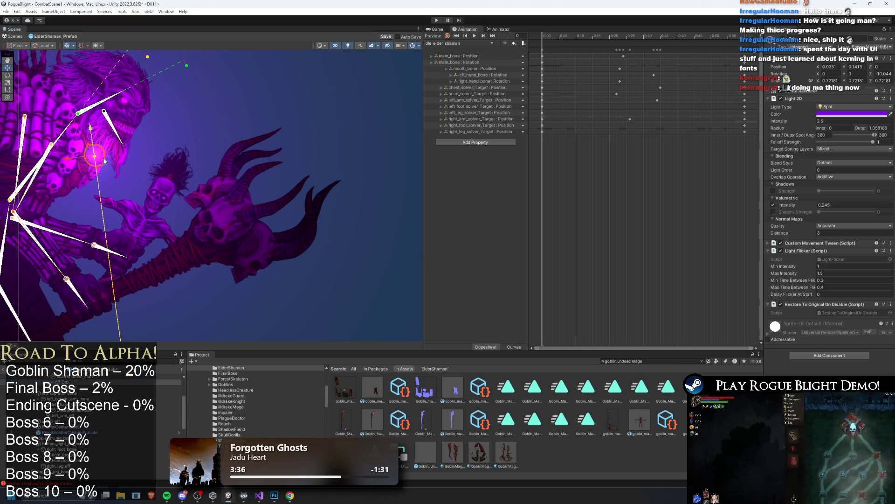
{"action": "key", "text": "w"}
{"action": "mouse_move", "coordinate": [93, 154]}
{"action": "left_mouse_down"}
{"action": "mouse_move", "coordinate": [278, 193]}
{"action": "mouse_move", "coordinate": [362, 186]}
{"action": "left_mouse_up"}
{"action": "key", "text": "r"}
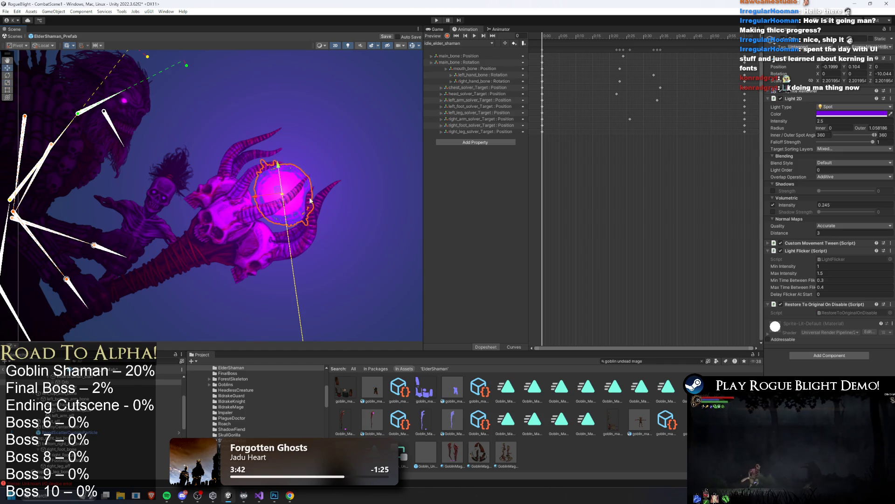
{"action": "left_click_drag", "start_coordinate": [279, 193], "coordinate": [277, 187]}
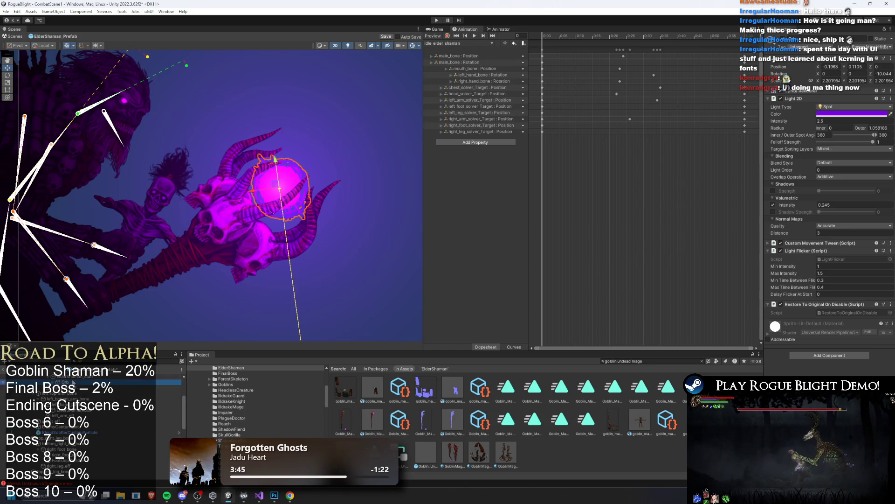
Compare the two orb lights, then expand the purple light's Custom Movement Tween at Move To Y.
{"action": "left_click", "coordinate": [277, 187]}
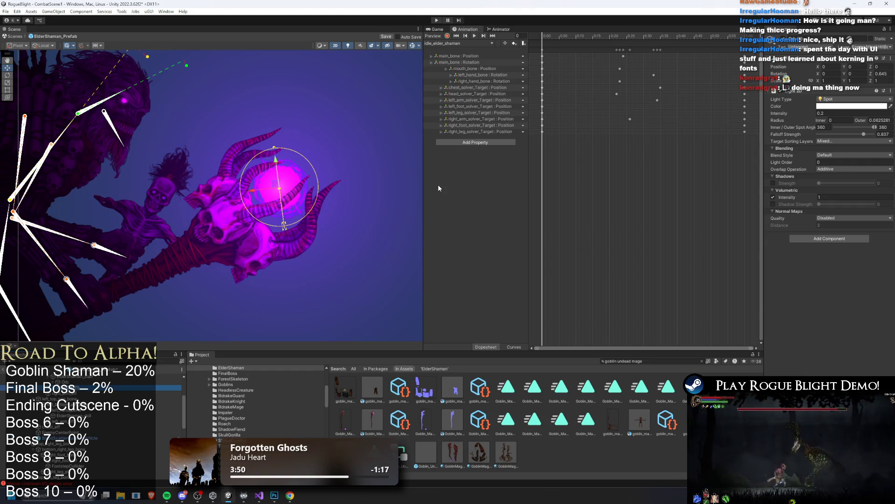
{"action": "key", "text": "ctrl+z"}
{"action": "key", "text": "ctrl+y"}
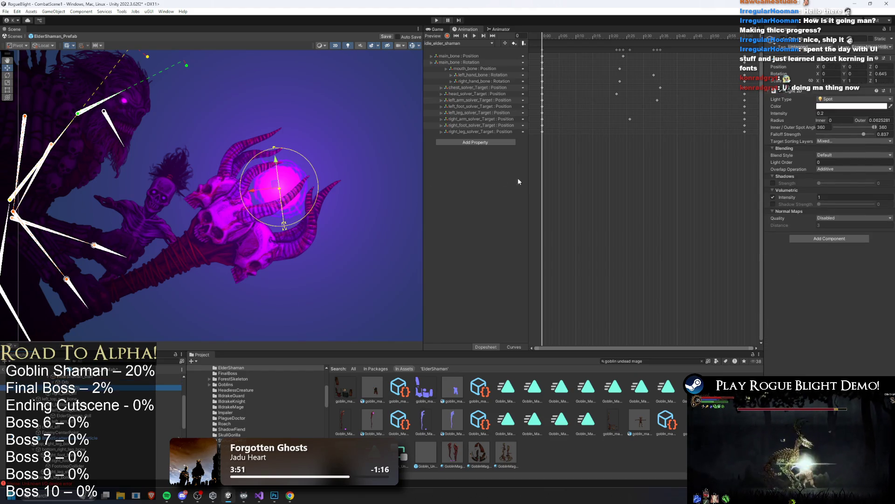
{"action": "key", "text": "ctrl+z"}
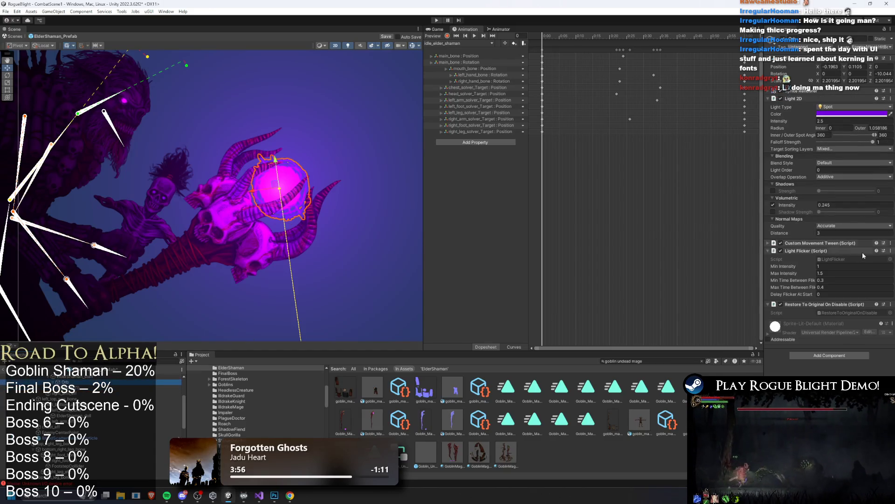
{"action": "left_click", "coordinate": [843, 242]}
{"action": "left_click", "coordinate": [857, 275]}
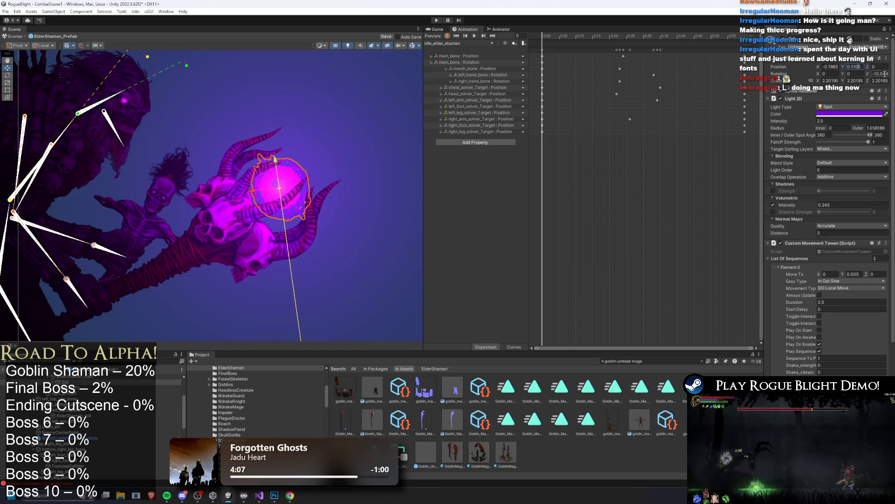
Set the orb light's Position Y to 0.1105 and angle its beam to about 56.7 degrees.
{"action": "key", "text": "BackSpace"}
{"action": "key", "text": "BackSpace"}
{"action": "key", "text": "BackSpace"}
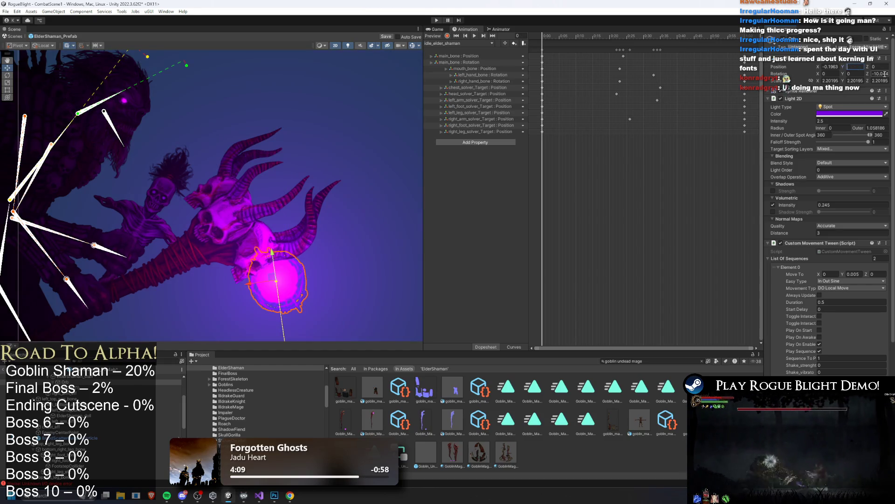
{"action": "type", "text": "0.1105"}
{"action": "mouse_move", "coordinate": [300, 172]}
{"action": "left_mouse_down"}
{"action": "mouse_move", "coordinate": [315, 241]}
{"action": "mouse_move", "coordinate": [326, 219]}
{"action": "left_mouse_up"}
{"action": "key", "text": "w"}
{"action": "left_click_drag", "start_coordinate": [280, 185], "coordinate": [311, 200]}
{"action": "key", "text": "e"}
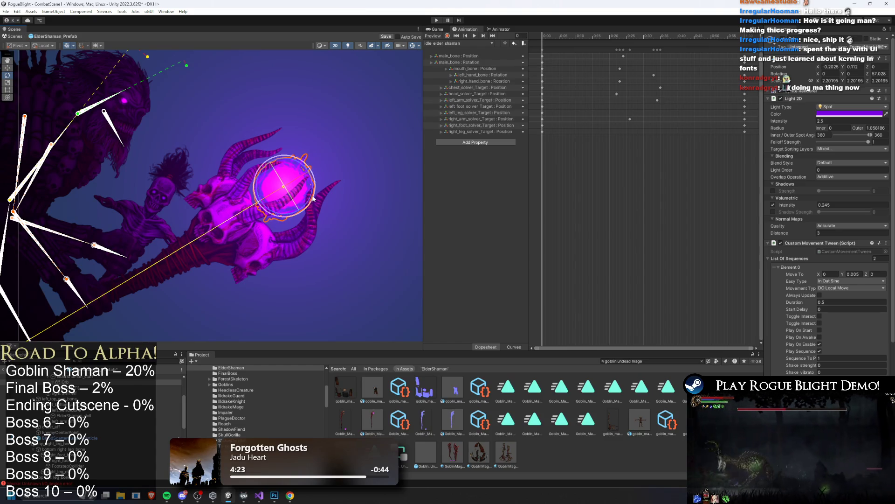
{"action": "left_click_drag", "start_coordinate": [310, 198], "coordinate": [320, 179]}
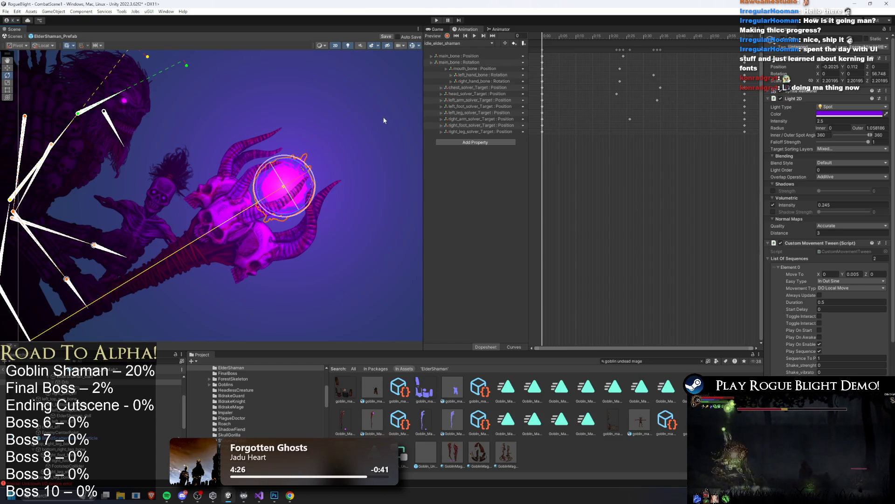
Deselect the orb light and enter Play mode to test it.
{"action": "left_click", "coordinate": [384, 120]}
{"action": "scroll", "coordinate": [388, 66], "scroll_direction": "down", "scroll_amount": 5}
{"action": "left_click", "coordinate": [435, 21]}
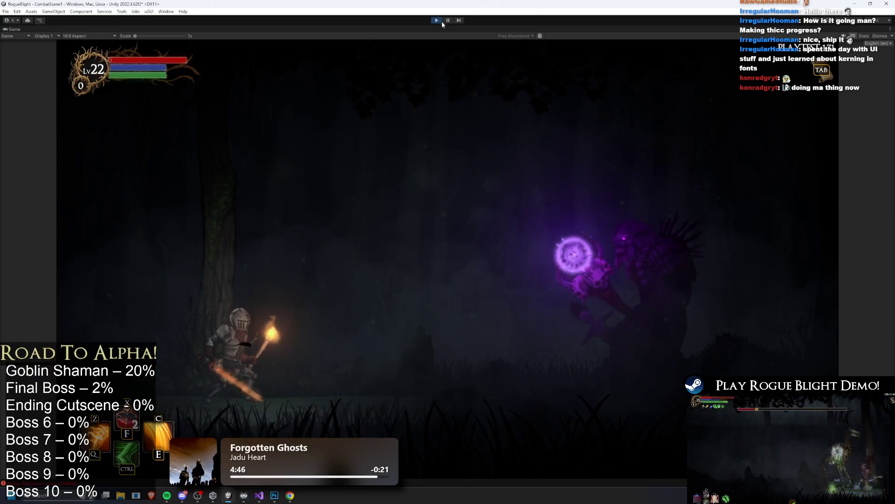
Walk the knight left and right to view the boss's orb, then exit Play mode.
{"action": "key", "text": "a"}
{"action": "key", "text": "d"}
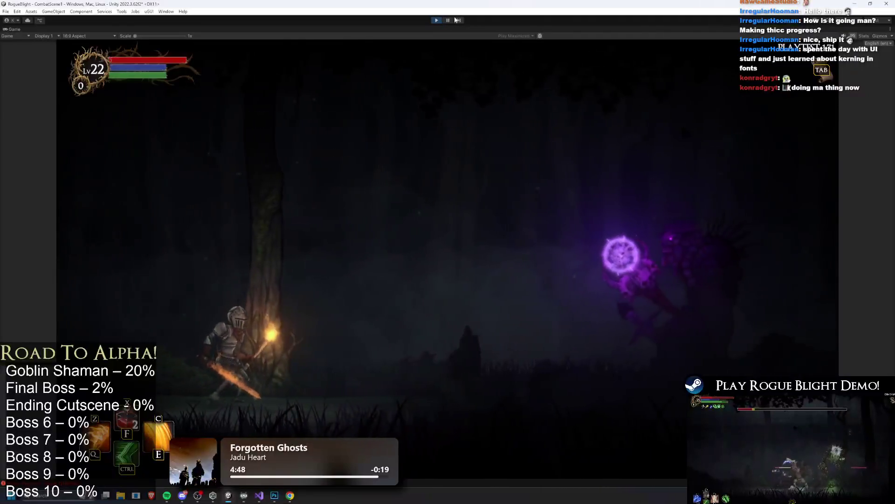
{"action": "left_click", "coordinate": [436, 20]}
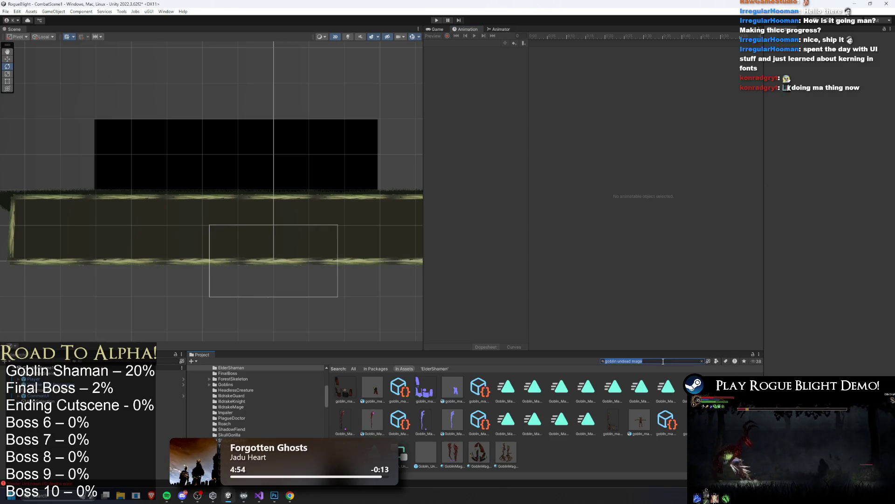
Reopen the ElderShaman prefab and inspect Orb (1), Death_Wand_Projectile and mangci, ending on Orb.
{"action": "type", "text": "elder shaman"}
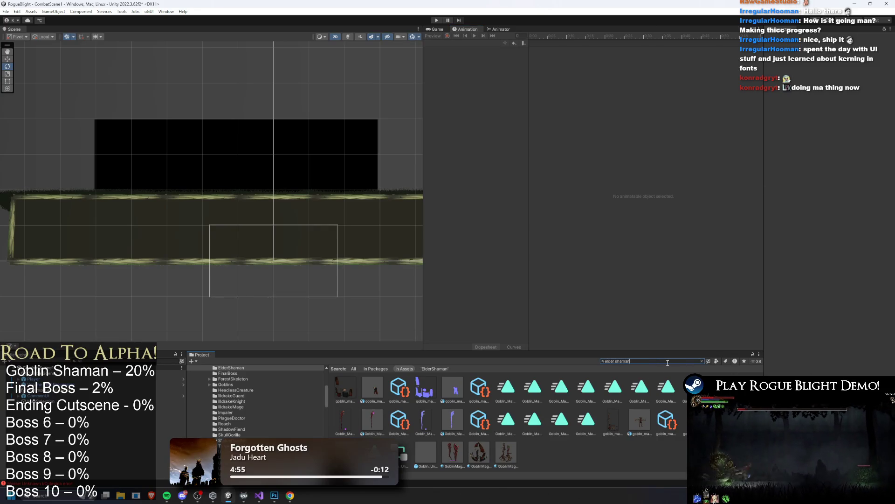
{"action": "type", "text": " prefa"}
{"action": "double_click", "coordinate": [345, 387]}
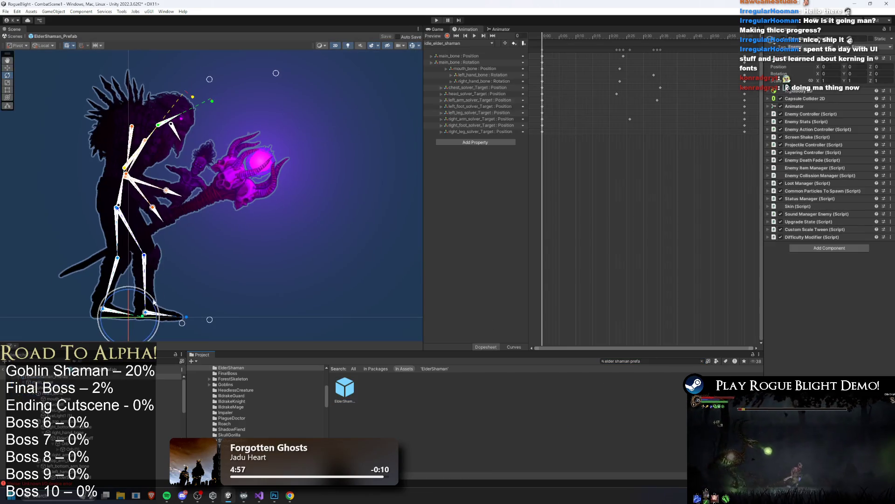
{"action": "left_click", "coordinate": [75, 450]}
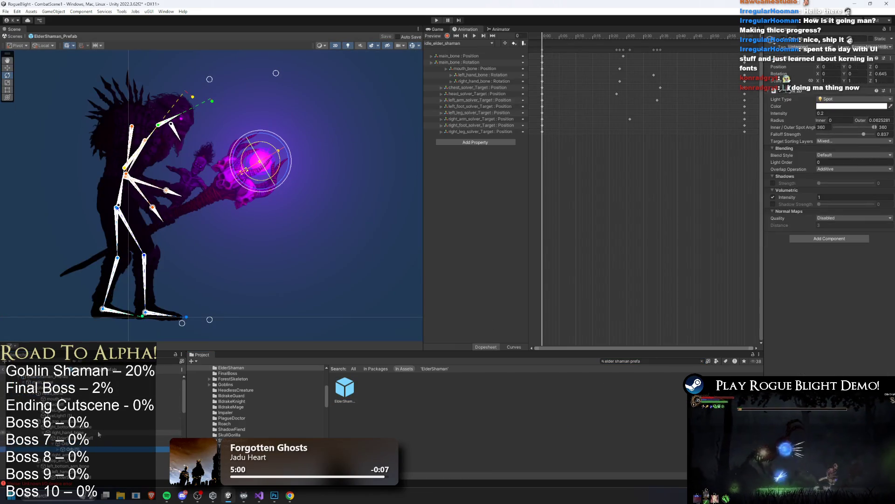
{"action": "left_click", "coordinate": [100, 455]}
{"action": "scroll", "coordinate": [263, 148], "scroll_direction": "up", "scroll_amount": 4}
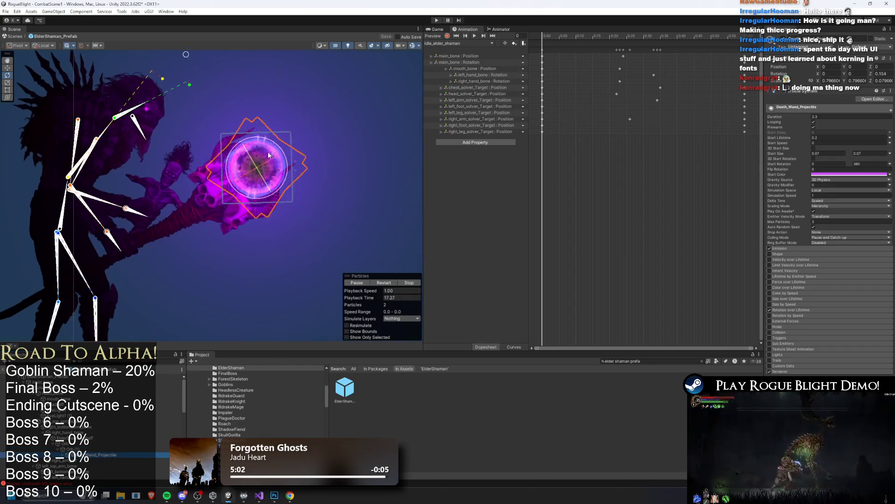
{"action": "left_click", "coordinate": [64, 455]}
{"action": "left_click", "coordinate": [94, 459]}
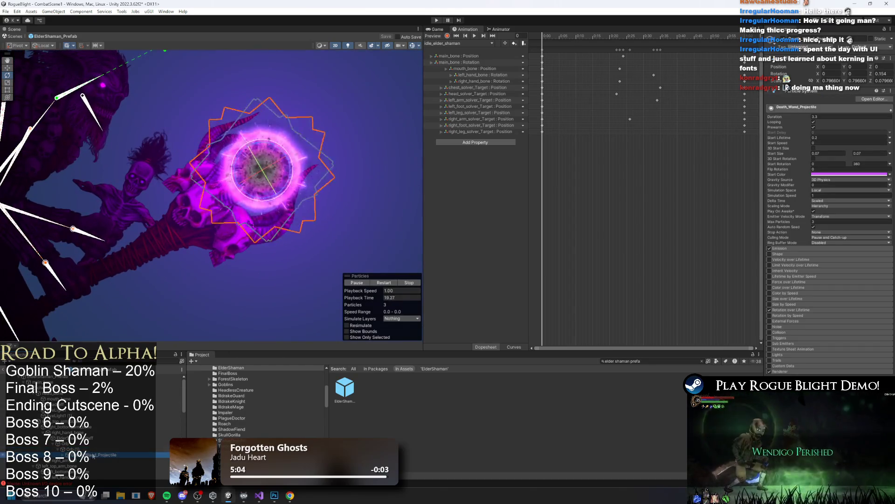
{"action": "left_click", "coordinate": [134, 449]}
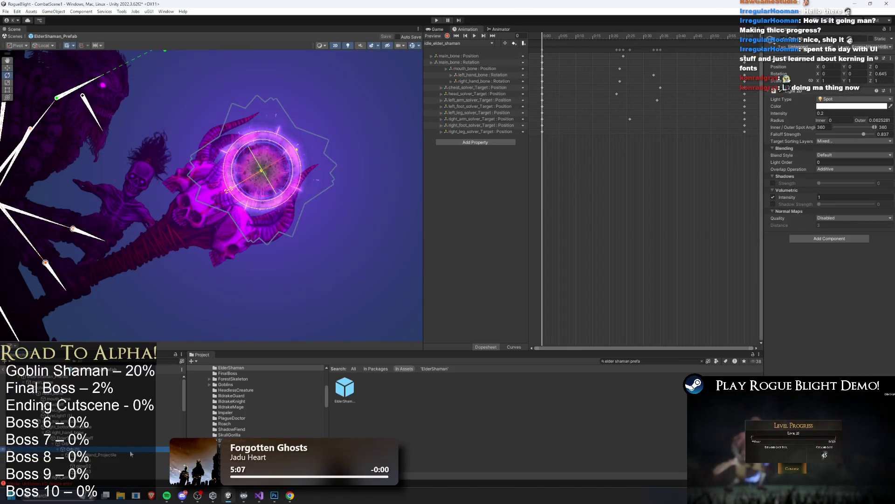
{"action": "left_click", "coordinate": [104, 443]}
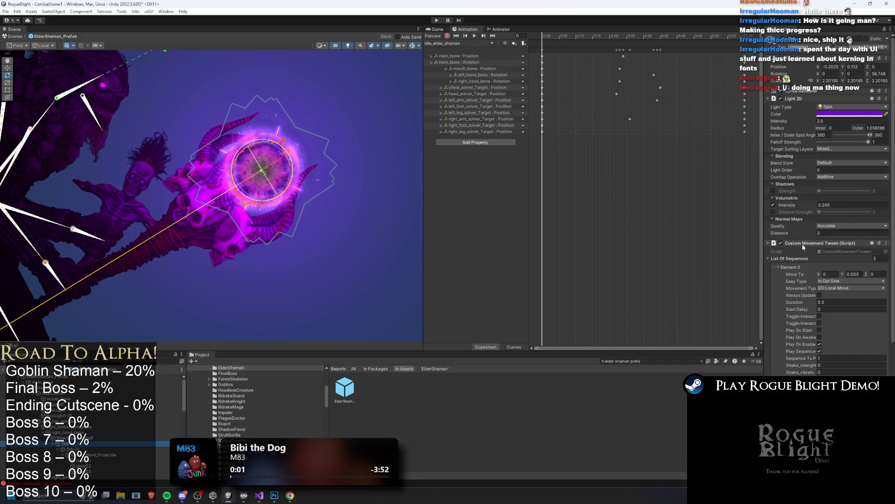
Check the orb Light 2D's target sorting layers, keeping EnemyFront1 included.
{"action": "left_click", "coordinate": [803, 244]}
{"action": "left_click", "coordinate": [832, 146]}
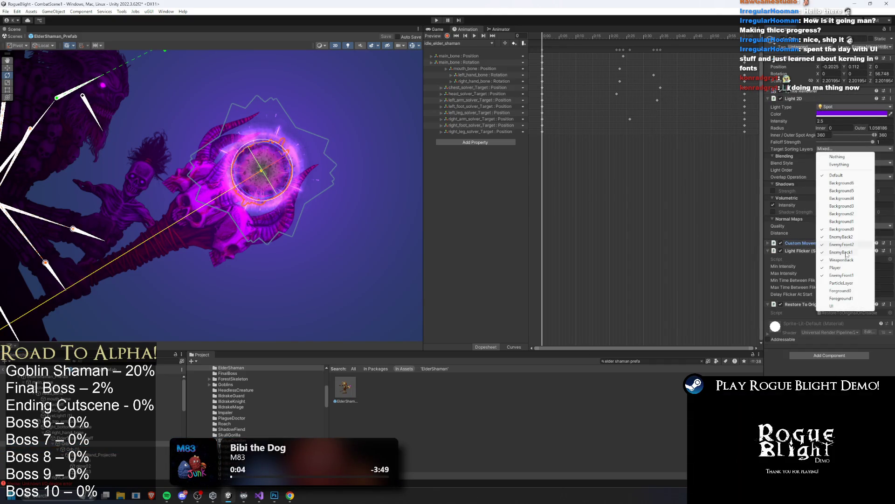
{"action": "left_click", "coordinate": [844, 276]}
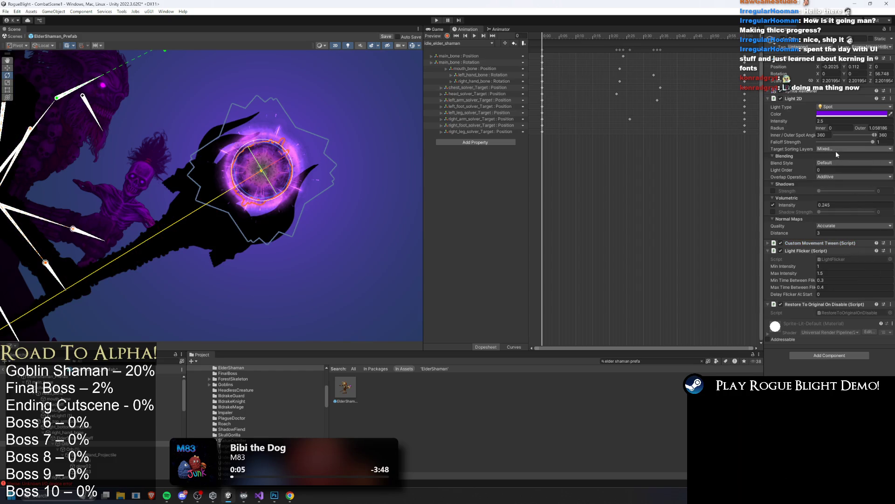
{"action": "key", "text": "ctrl+z"}
{"action": "left_click", "coordinate": [802, 99]}
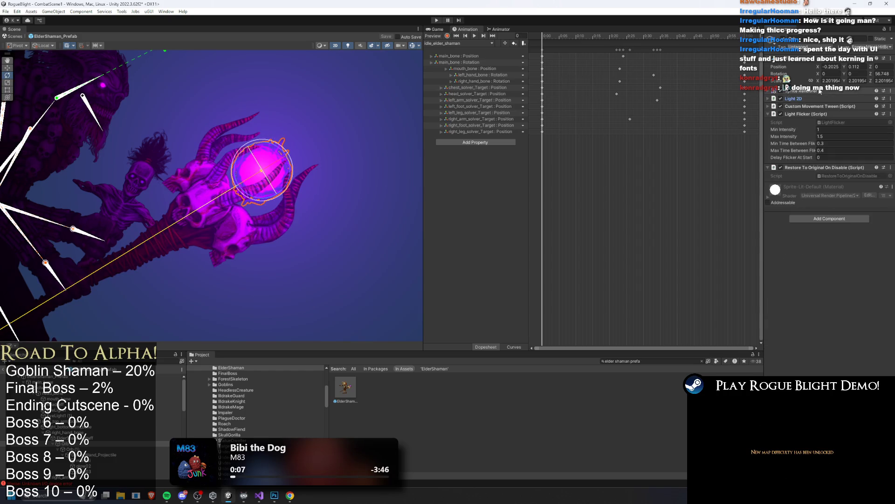
Keep the orb sprite's sorting layer on EnemyFront1 and review its order in layer.
{"action": "left_click", "coordinate": [820, 92]}
{"action": "left_click", "coordinate": [838, 155]}
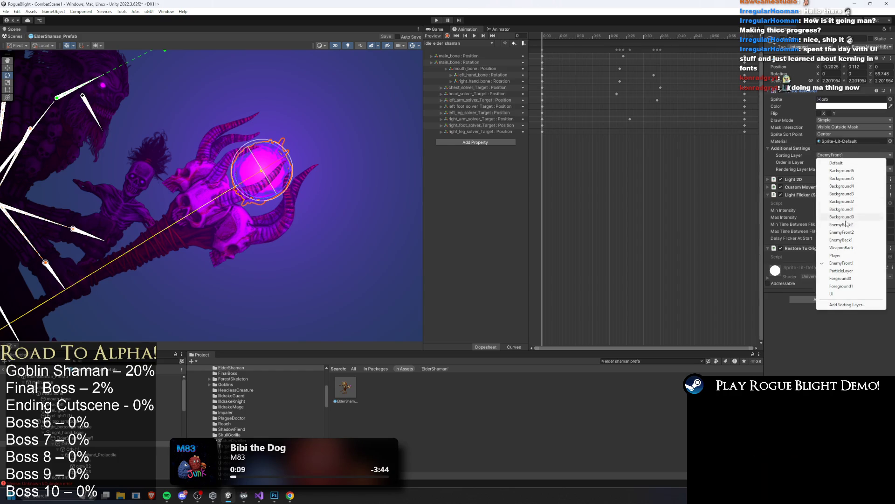
{"action": "left_click", "coordinate": [854, 262]}
{"action": "left_click", "coordinate": [834, 162]}
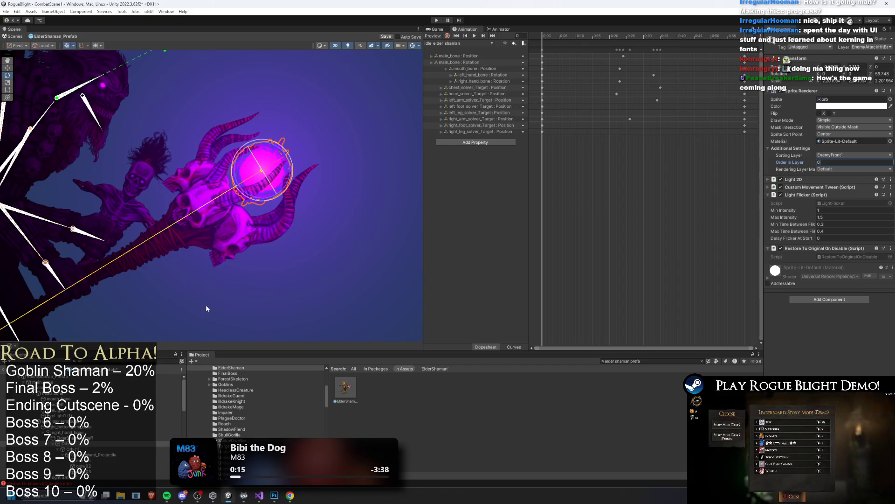
Move all Death_Wand_Projectile particle systems to the Player sorting layer.
{"action": "left_click", "coordinate": [91, 450]}
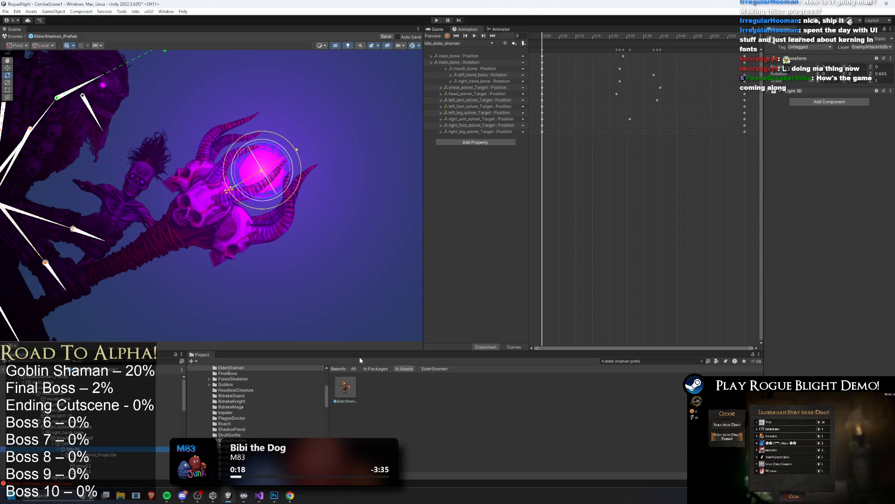
{"action": "left_click", "coordinate": [100, 455]}
{"action": "key", "text": "shift+Down"}
{"action": "key", "text": "shift+Down"}
{"action": "key", "text": "shift+Down"}
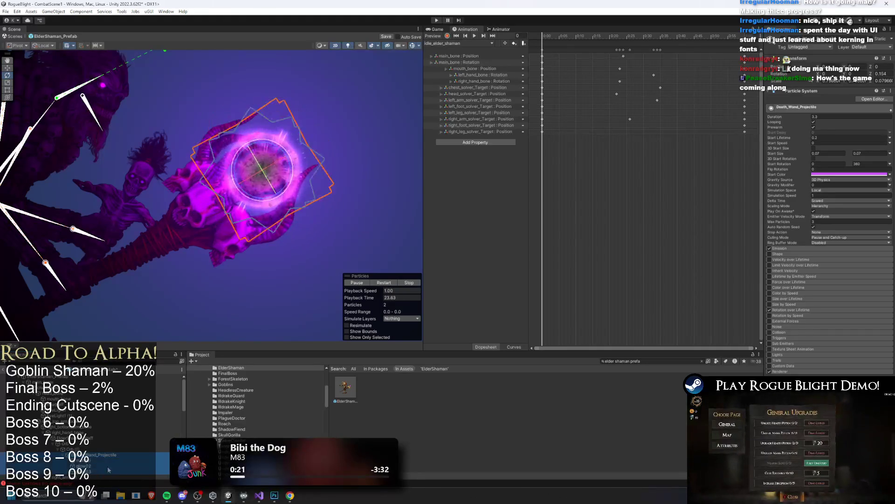
{"action": "scroll", "coordinate": [811, 364], "scroll_direction": "down", "scroll_amount": 3}
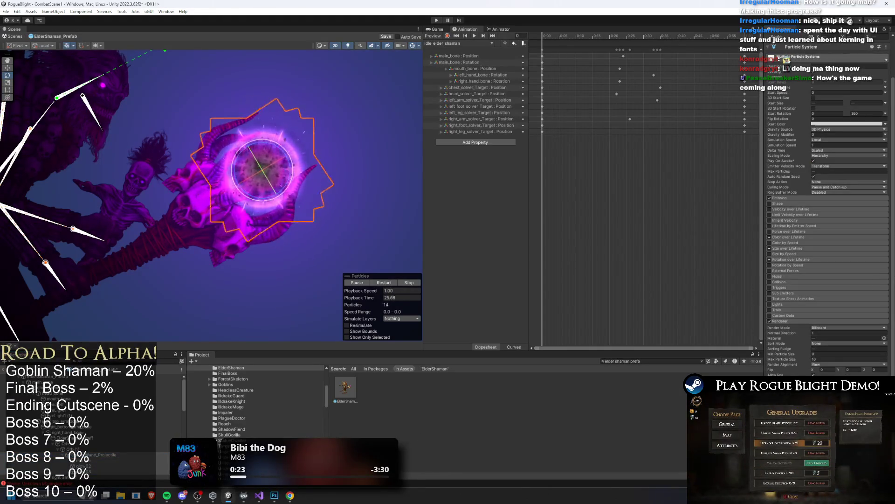
{"action": "left_click", "coordinate": [851, 375]}
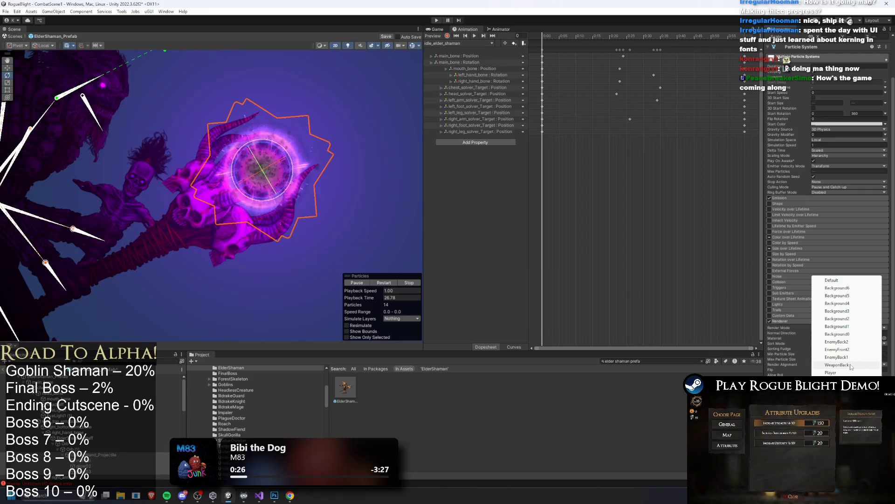
{"action": "left_click", "coordinate": [852, 373]}
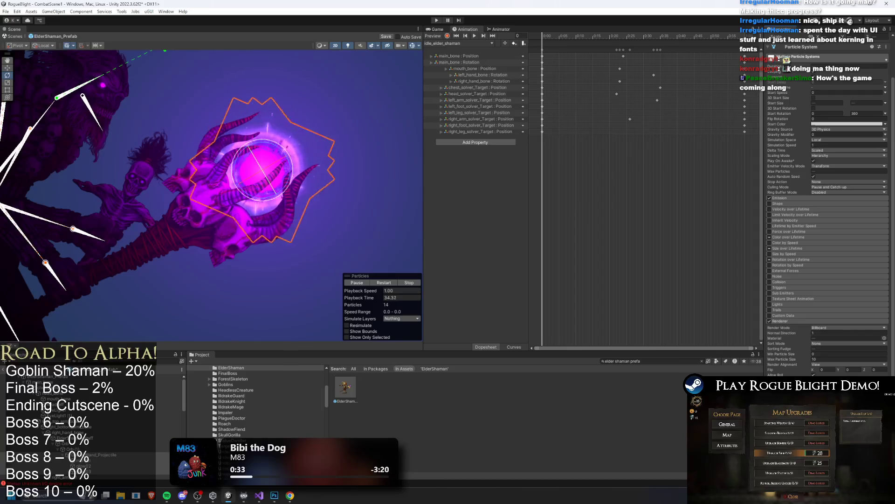
Set the Orb's order in layer to 2, deselect it, and start Play mode.
{"action": "left_click", "coordinate": [140, 449]}
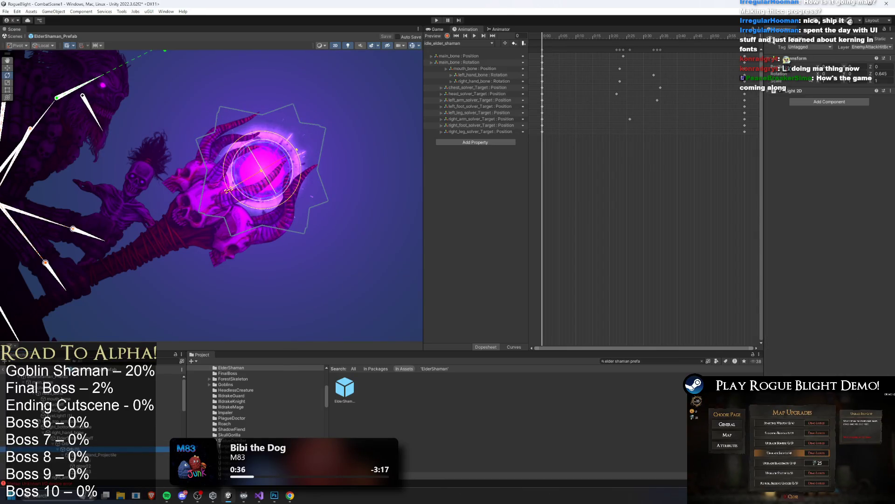
{"action": "left_click", "coordinate": [70, 443]}
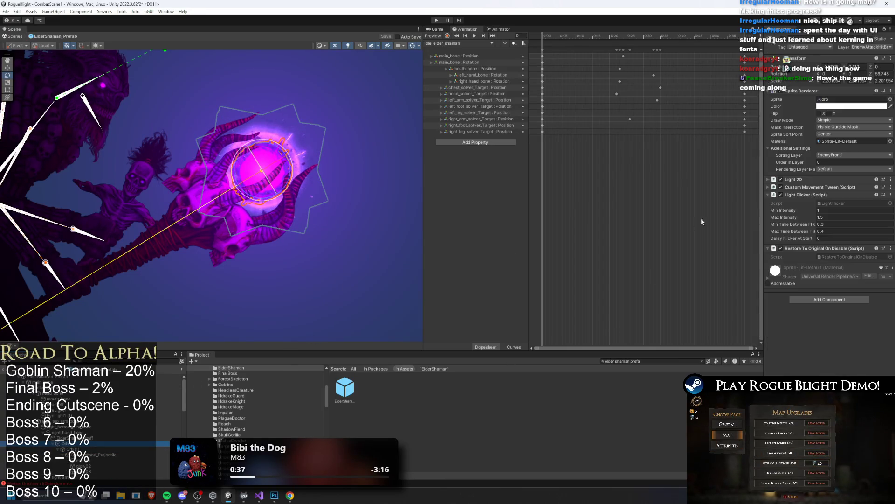
{"action": "left_click", "coordinate": [843, 162]}
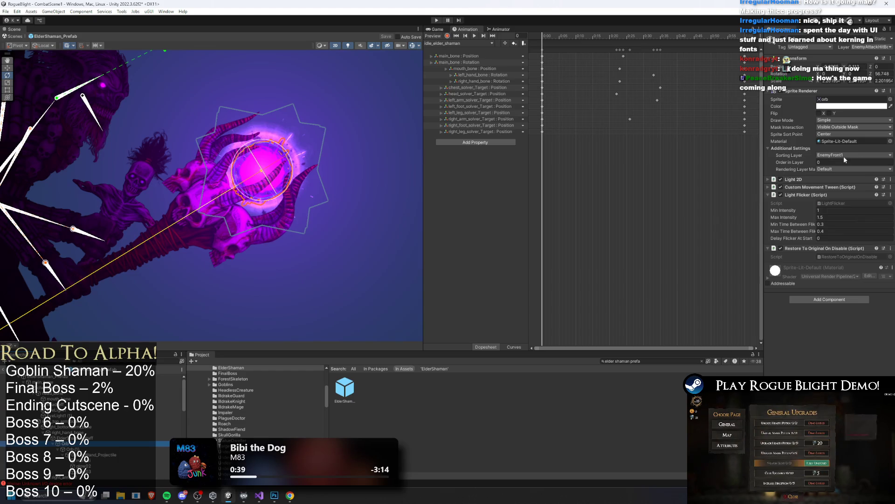
{"action": "type", "text": "2"}
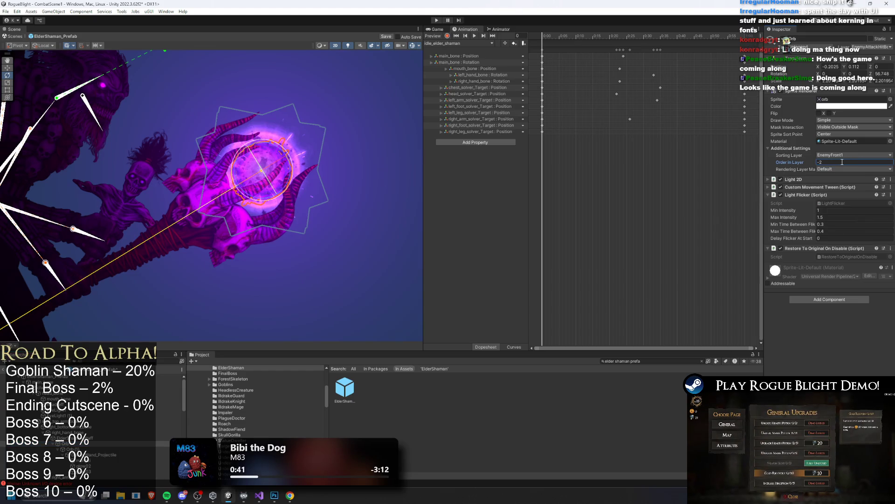
{"action": "left_click", "coordinate": [390, 120]}
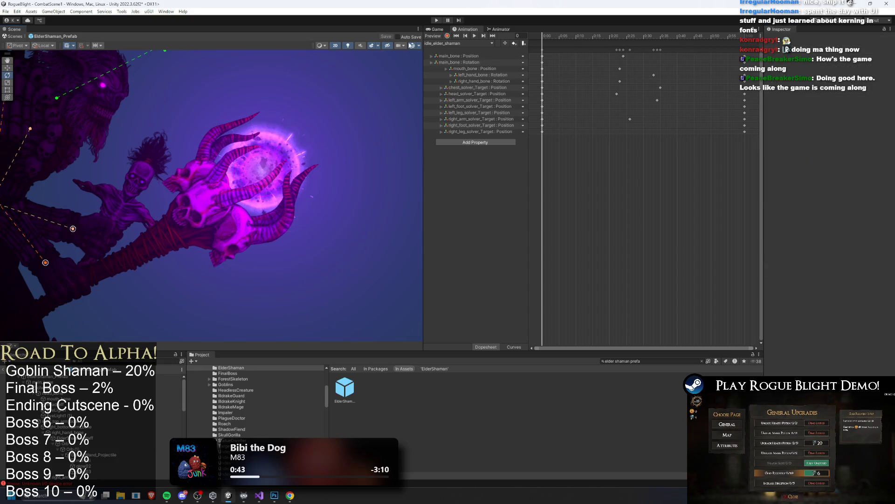
{"action": "left_click", "coordinate": [437, 21]}
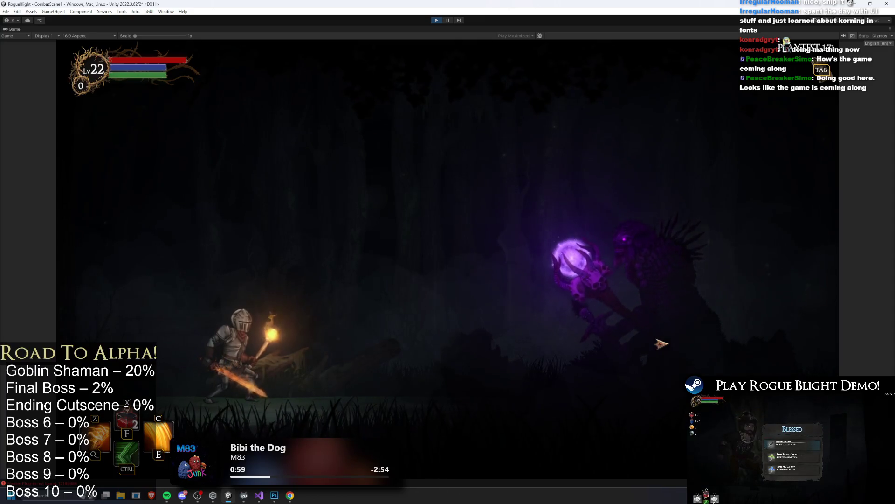
Walk the knight right and left to check the staff orb's purple glow.
{"action": "key", "text": "d"}
{"action": "key", "text": "a"}
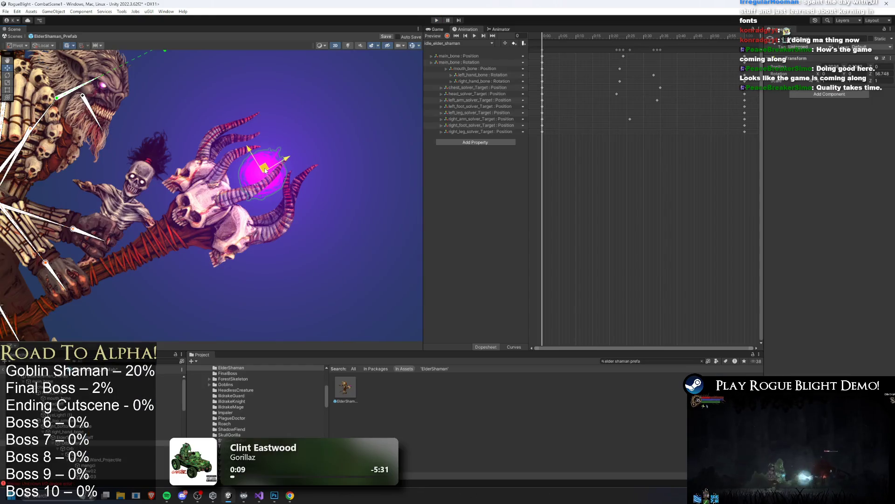
Set the orb tween's Element 0 Move To Y to 0.0055 and Element 1 to -0.0055.
{"action": "left_click", "coordinate": [91, 448]}
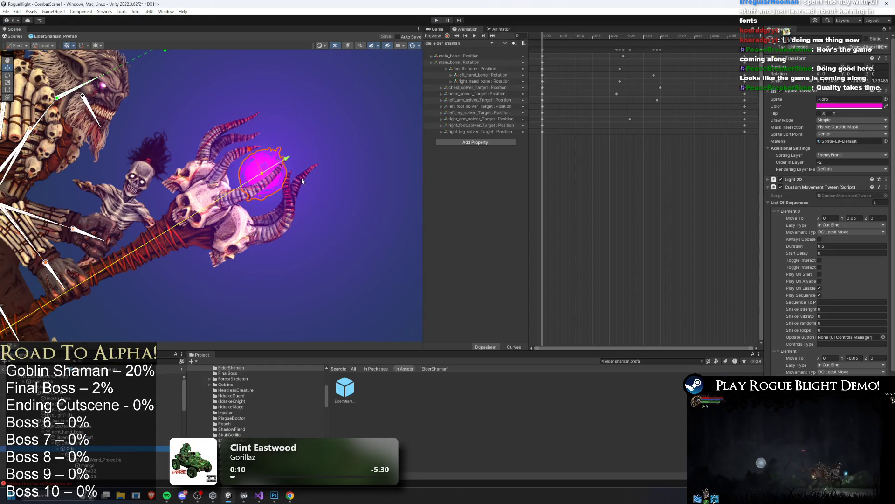
{"action": "left_click", "coordinate": [439, 21]}
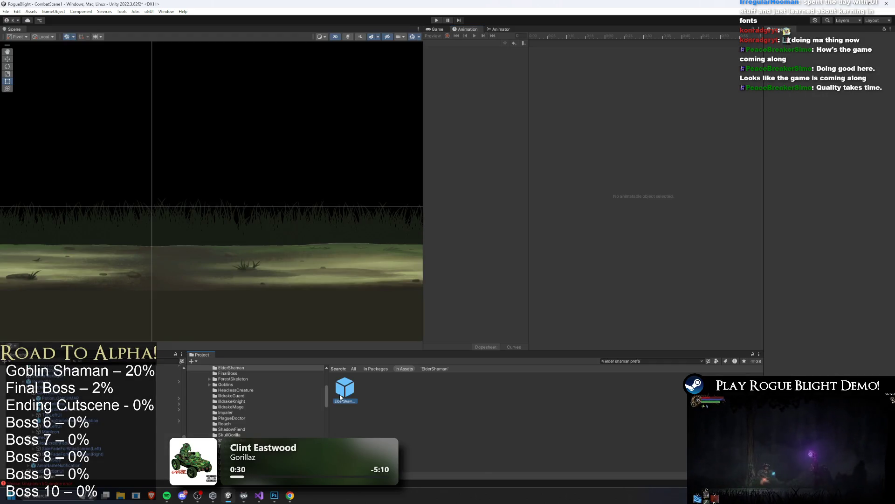
{"action": "double_click", "coordinate": [345, 390]}
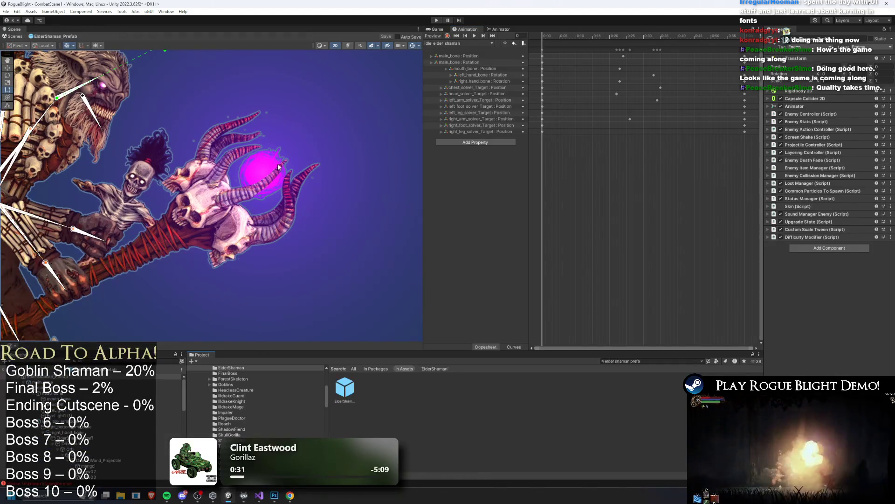
{"action": "left_click", "coordinate": [259, 169]}
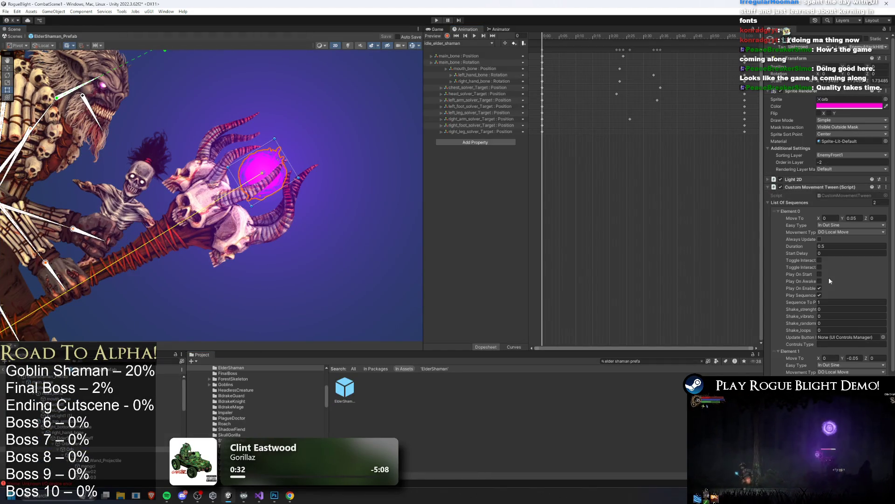
{"action": "left_click", "coordinate": [854, 218]}
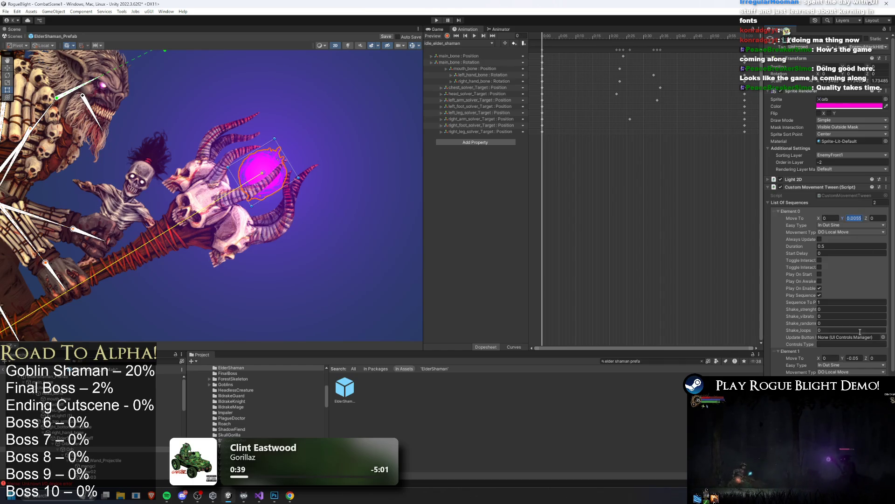
{"action": "left_click", "coordinate": [857, 358]}
{"action": "left_click_drag", "start_coordinate": [857, 361], "coordinate": [849, 359]}
{"action": "type", "text": "0.0055"}
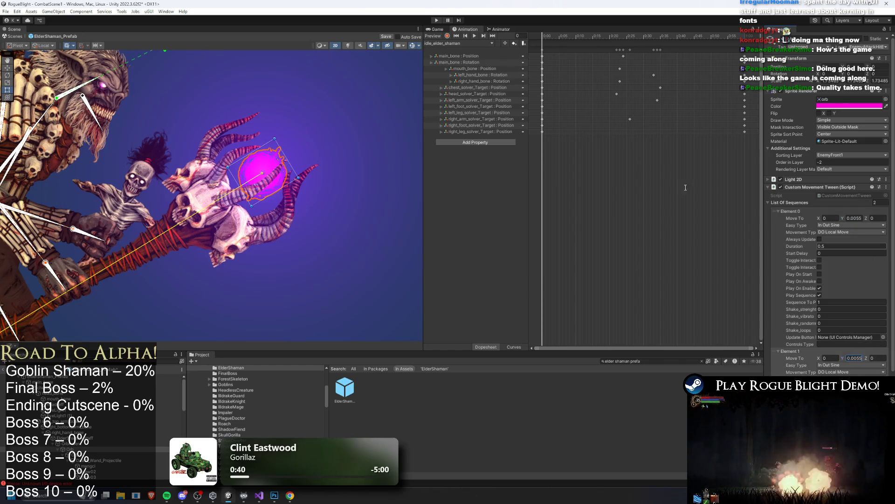
{"action": "left_click", "coordinate": [879, 364]}
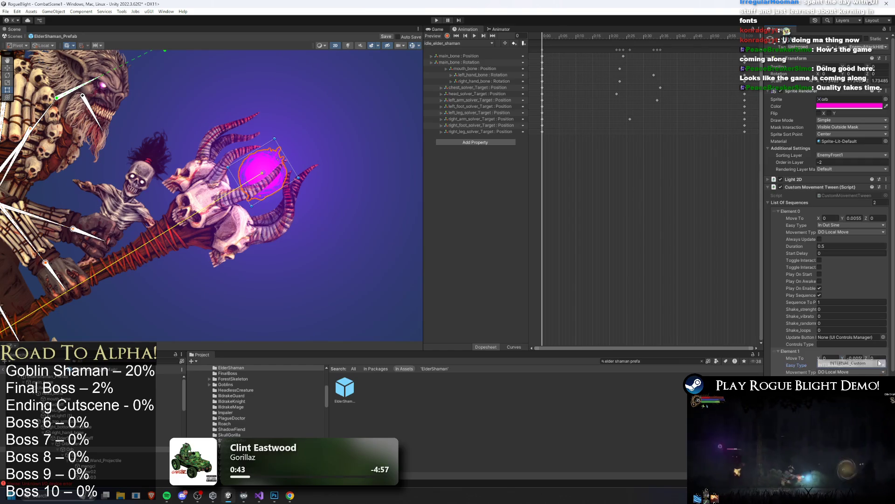
Save the prefab with the Y -0.0055 return move and play-test the subtler orb bob.
{"action": "left_click", "coordinate": [441, 20]}
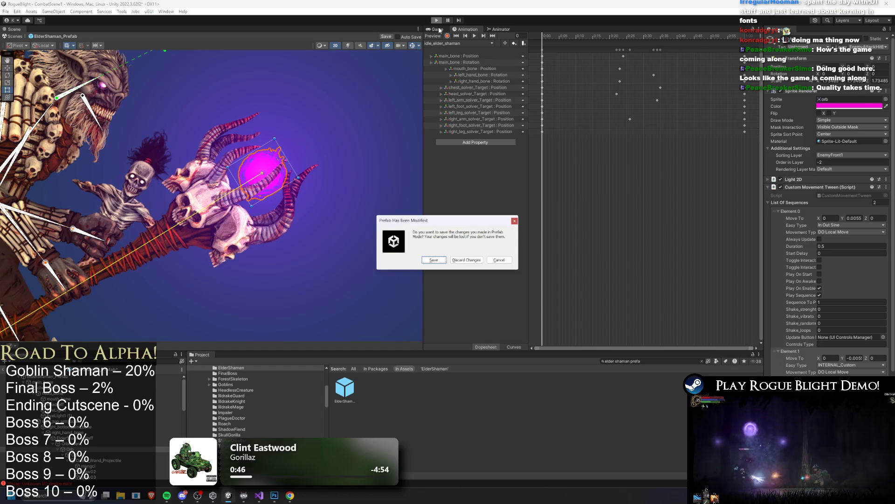
{"action": "key", "text": "Return"}
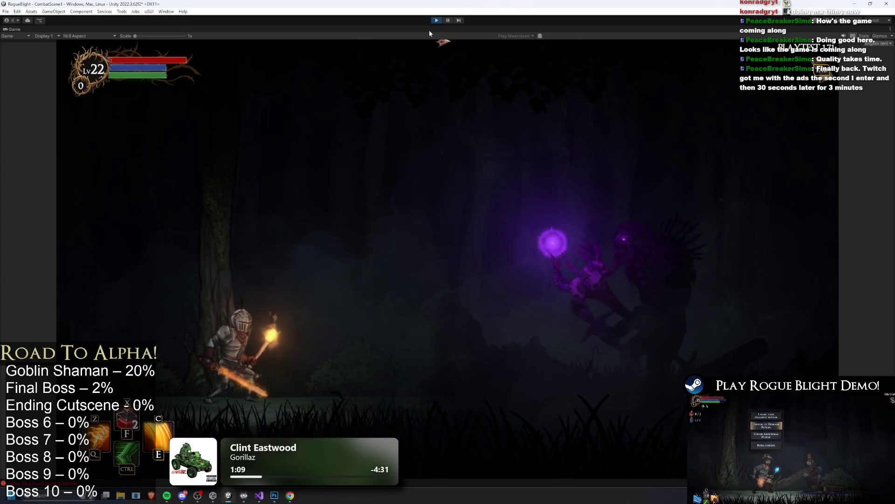
{"action": "left_click", "coordinate": [436, 20]}
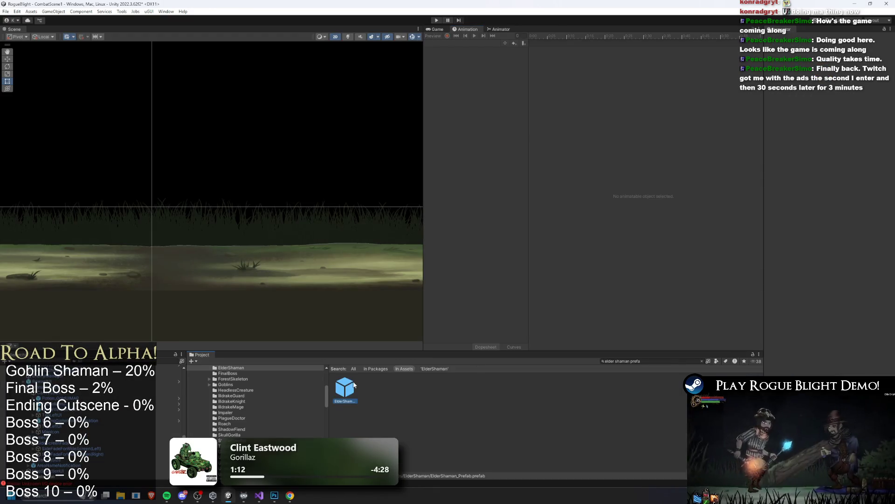
Reopen the ElderShaman prefab, select the Orb, and widen the Inspector panel.
{"action": "double_click", "coordinate": [352, 382]}
{"action": "left_click", "coordinate": [259, 167]}
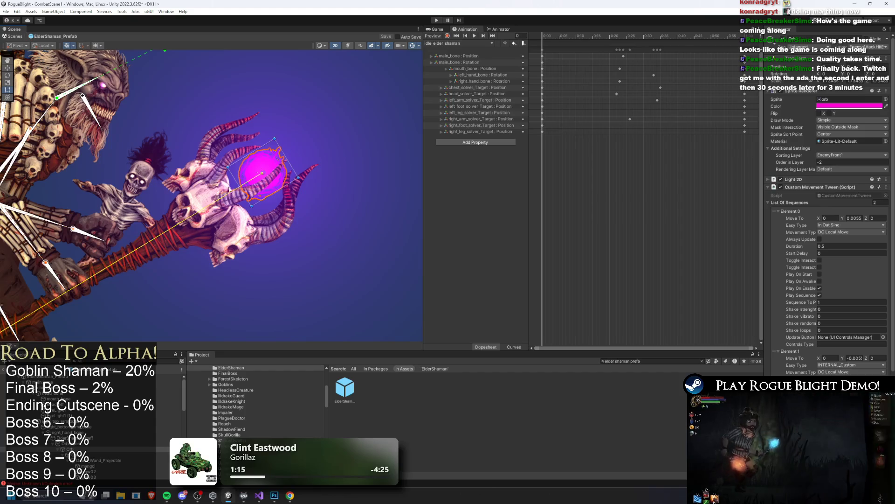
{"action": "left_click", "coordinate": [88, 443]}
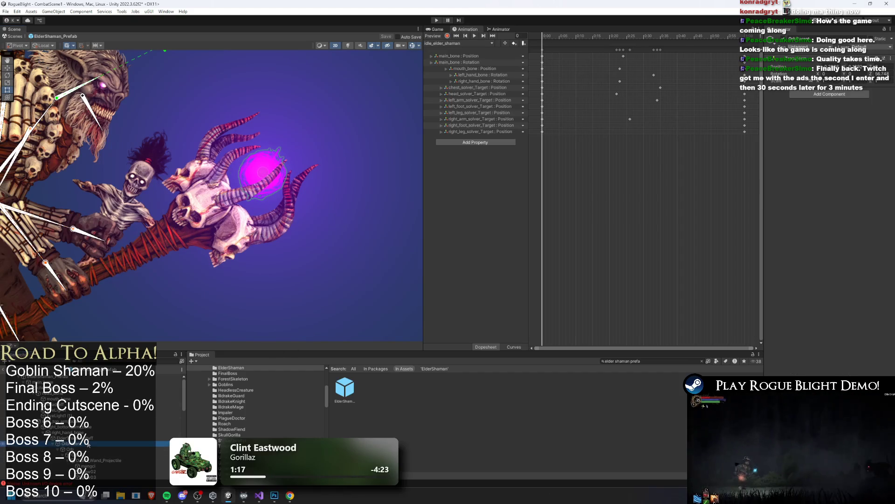
{"action": "key", "text": "Down"}
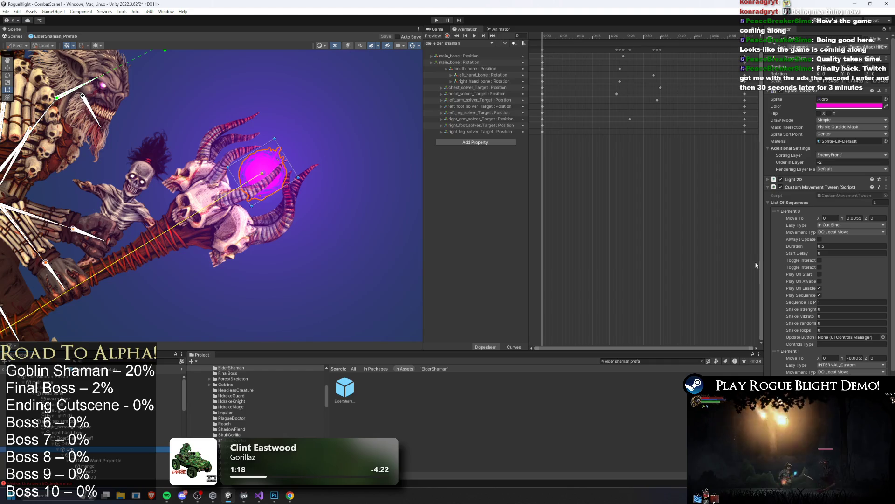
{"action": "left_click_drag", "start_coordinate": [764, 256], "coordinate": [517, 248]}
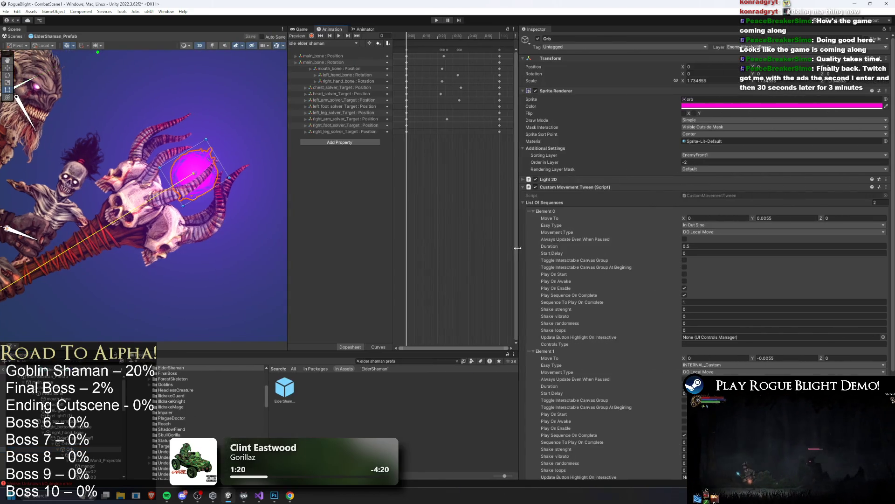
Set the orb tween's Element 0 Y to 0.005 and Element 1 Y to -0.005.
{"action": "left_click", "coordinate": [782, 219]}
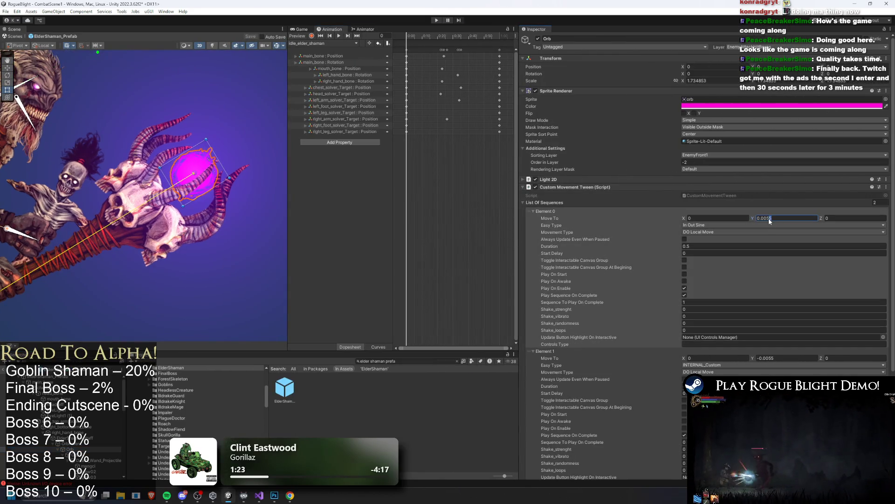
{"action": "type", "text": "0.005"}
{"action": "left_click", "coordinate": [771, 358]}
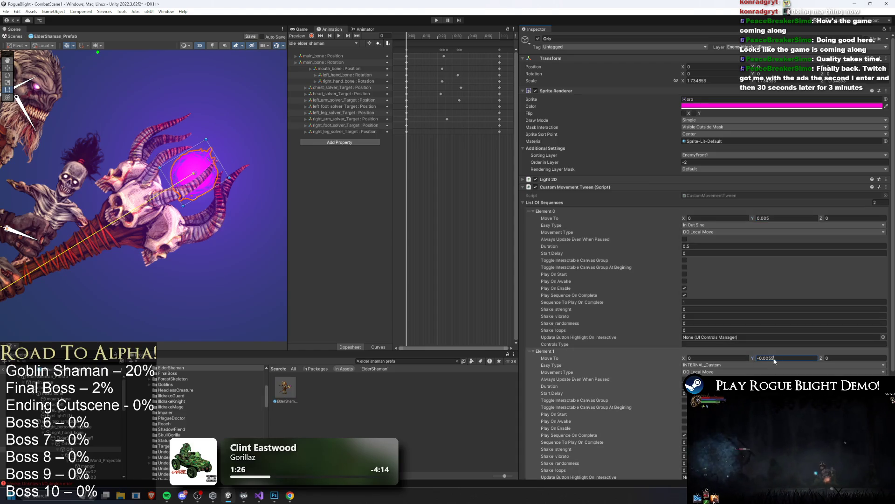
{"action": "key", "text": "BackSpace"}
{"action": "key", "text": "Return"}
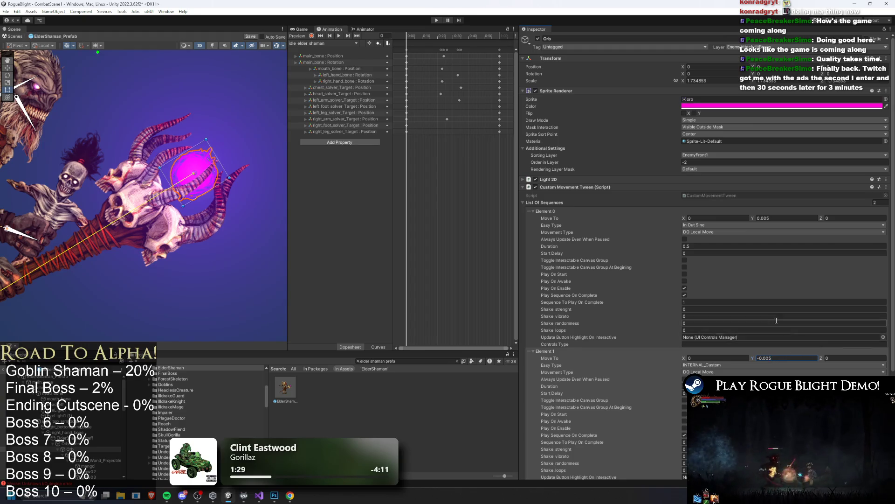
{"action": "scroll", "coordinate": [812, 314], "scroll_direction": "down", "scroll_amount": 5}
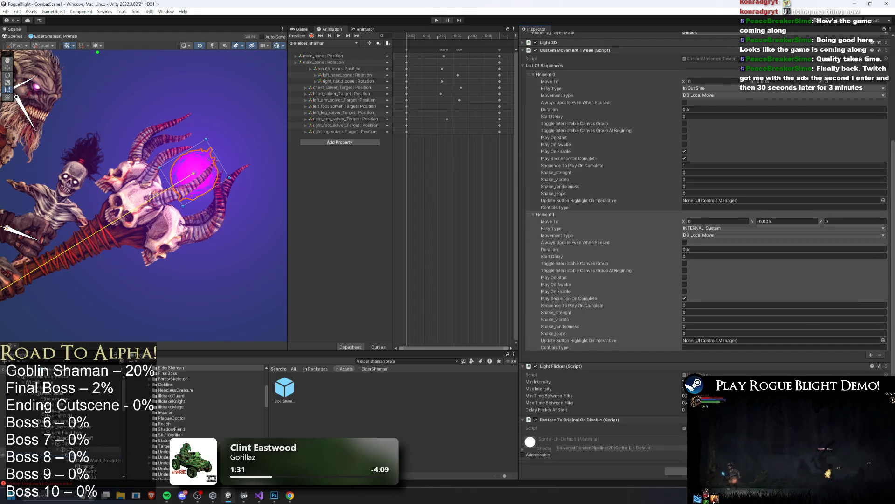
Reselect the Orb and scale it up to about 1.918921.
{"action": "left_click", "coordinate": [60, 455]}
{"action": "left_click", "coordinate": [95, 450]}
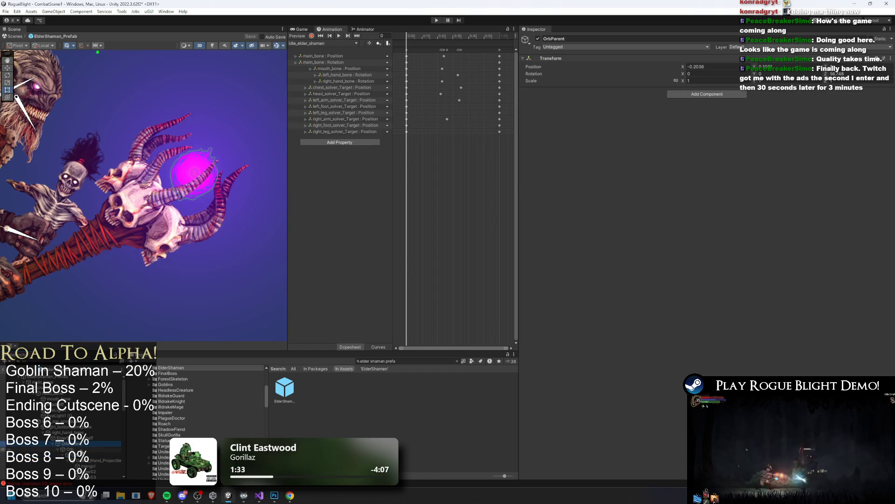
{"action": "key", "text": "Down"}
{"action": "key", "text": "Down"}
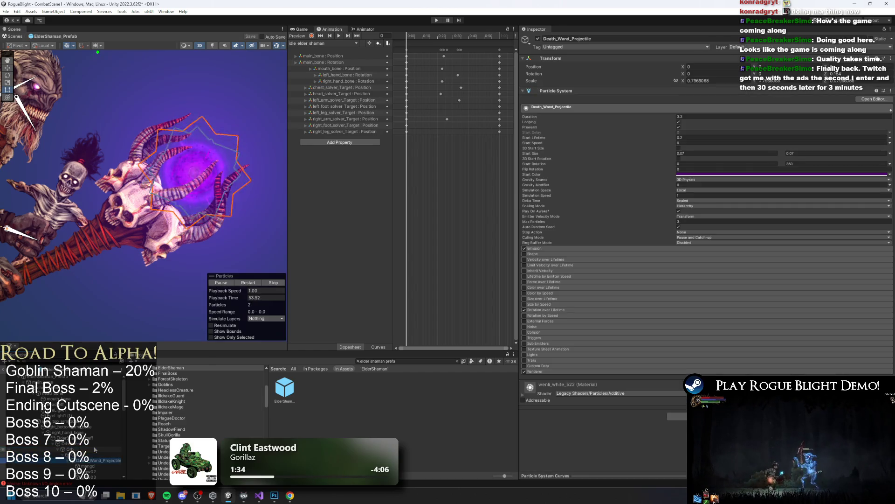
{"action": "key", "text": "Up"}
{"action": "key", "text": "Up"}
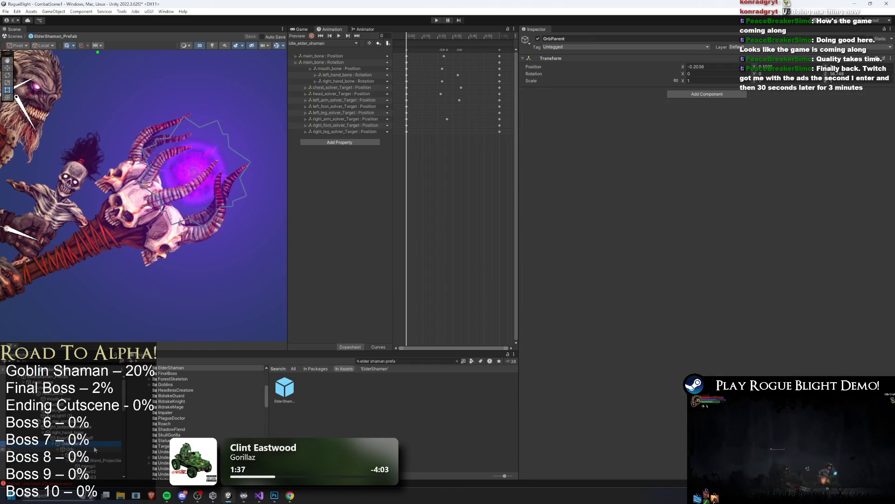
{"action": "key", "text": "r"}
{"action": "left_click_drag", "start_coordinate": [195, 177], "coordinate": [202, 171]}
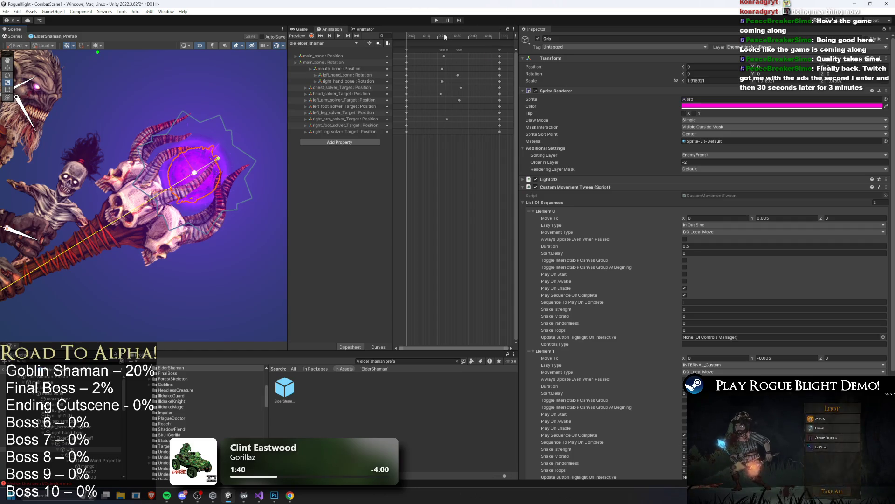
Play-test the boss fight with the larger, gentler orb, then stop Play.
{"action": "left_click", "coordinate": [437, 20]}
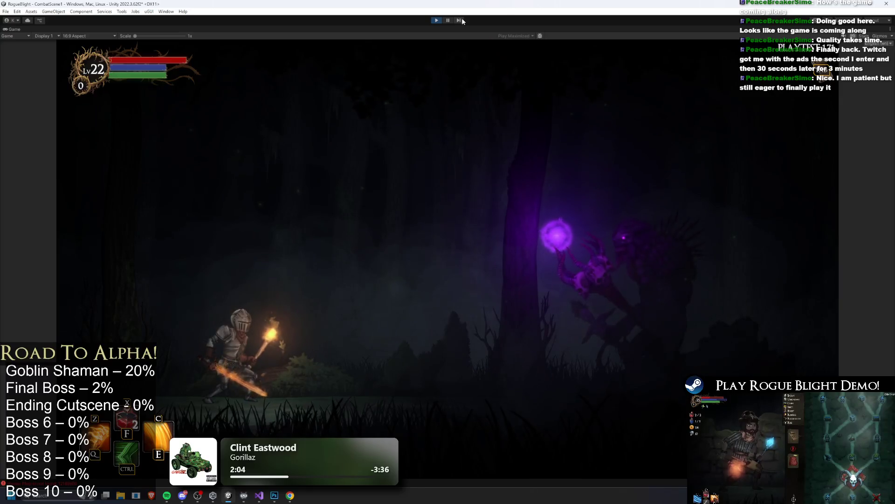
{"action": "left_click", "coordinate": [437, 20]}
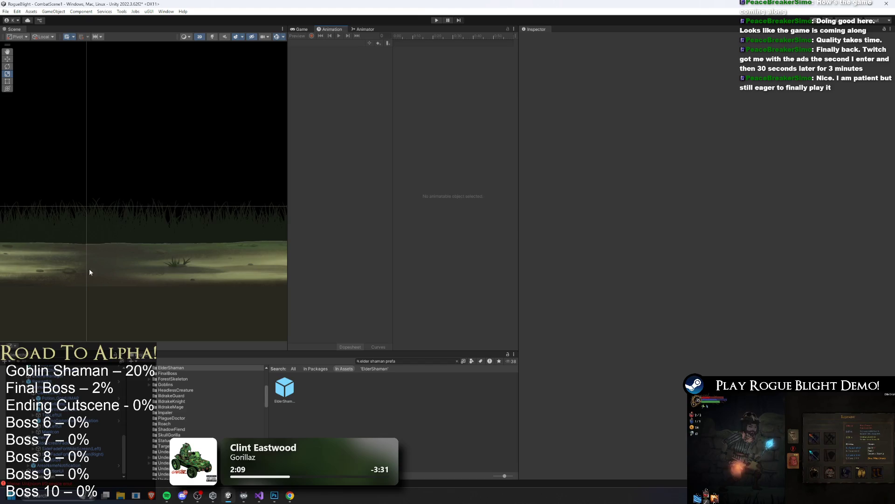
Open the ElderShaman prefab, select the Orb, and collapse Custom Movement Tween to show Light Flicker.
{"action": "double_click", "coordinate": [284, 392]}
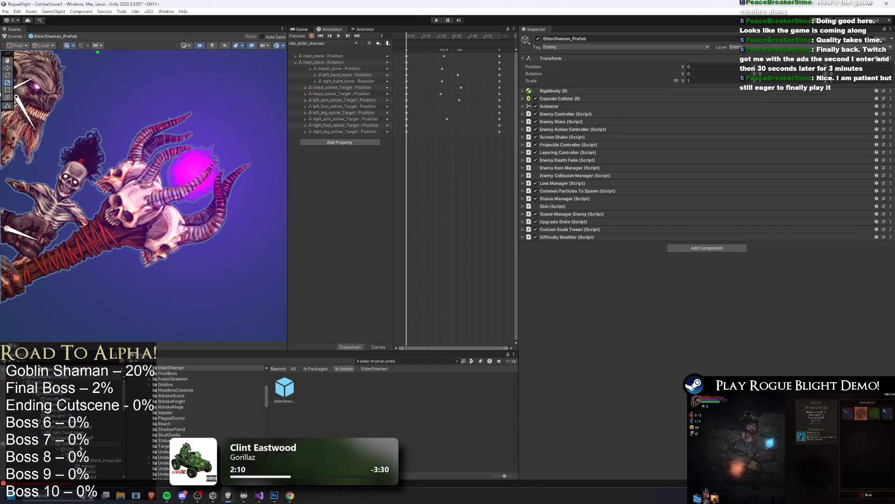
{"action": "left_click", "coordinate": [195, 172]}
{"action": "left_click", "coordinate": [578, 186]}
{"action": "left_click", "coordinate": [579, 187]}
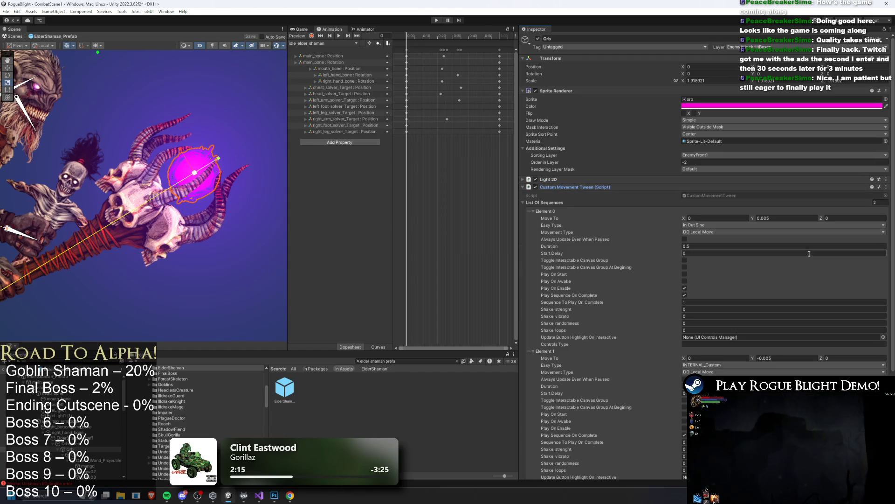
{"action": "left_click", "coordinate": [550, 188]}
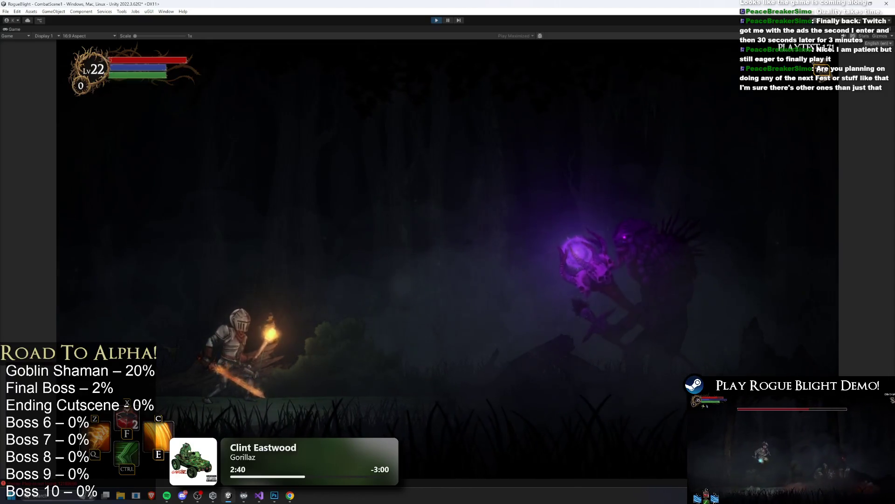
Stop Play, search the Project for 'elder prefab', and open the ElderShaman prefab.
{"action": "left_click", "coordinate": [435, 20]}
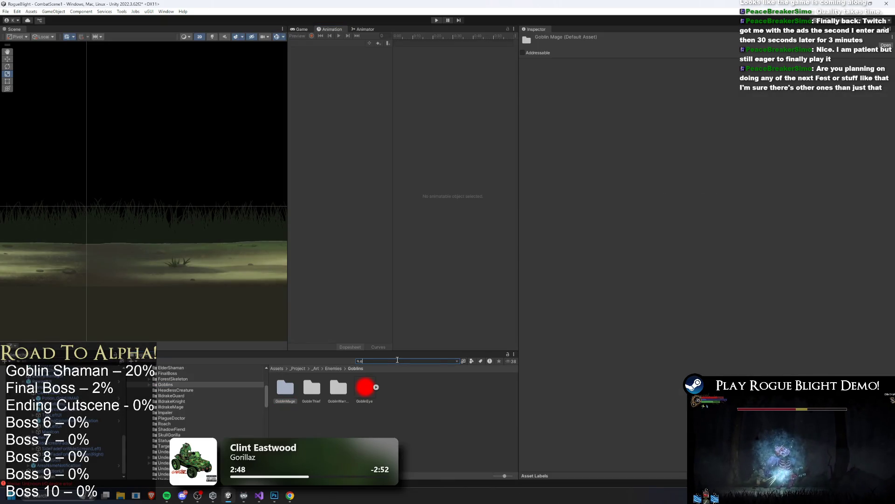
{"action": "type", "text": "lden r"}
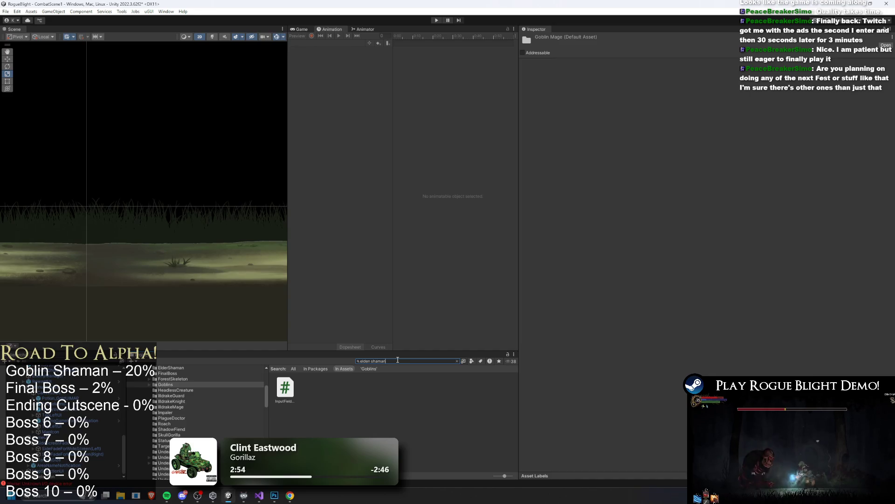
{"action": "type", "text": "lder"}
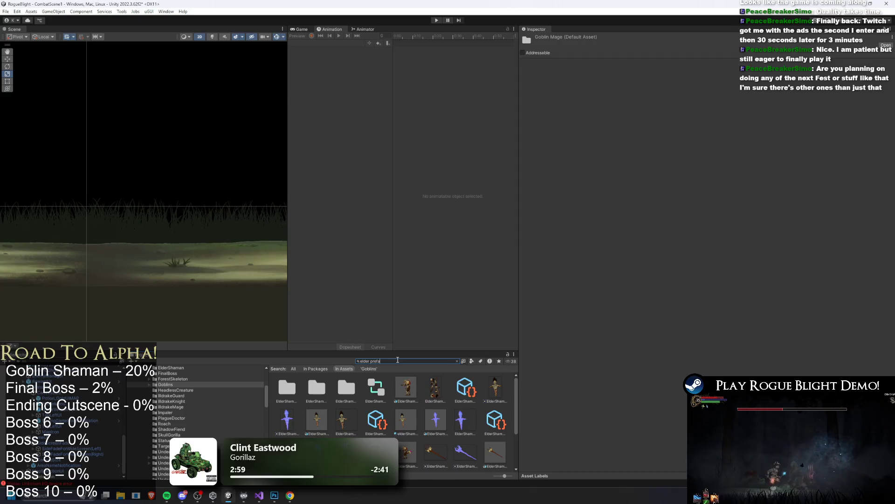
{"action": "type", "text": " prefab"}
{"action": "double_click", "coordinate": [287, 389]}
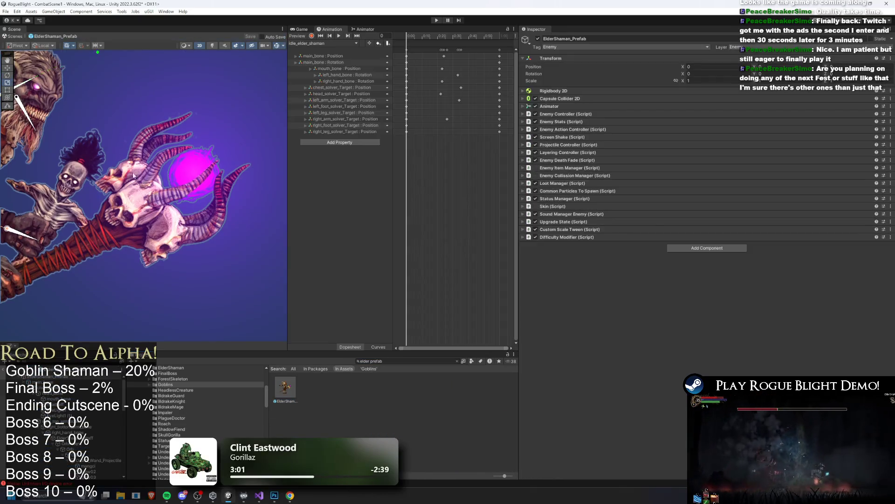
Select the glowing orb on the Elder Shaman's staff.
{"action": "left_click", "coordinate": [200, 162]}
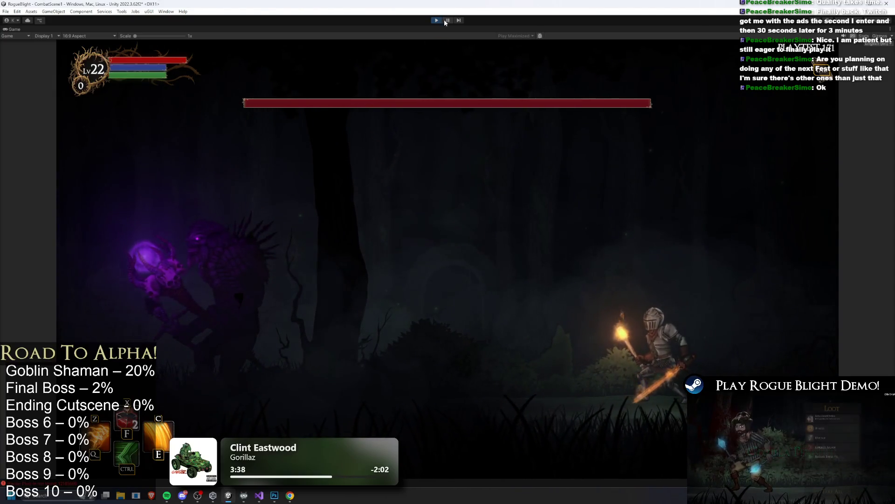
Switch the Game view to Play Focused and widen it beside the scene.
{"action": "left_click", "coordinate": [447, 21]}
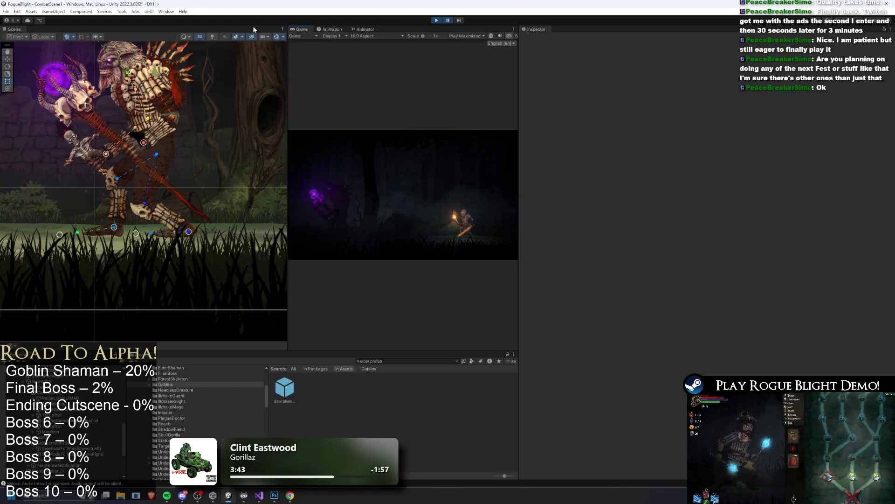
{"action": "left_click", "coordinate": [466, 36]}
{"action": "left_click", "coordinate": [466, 42]}
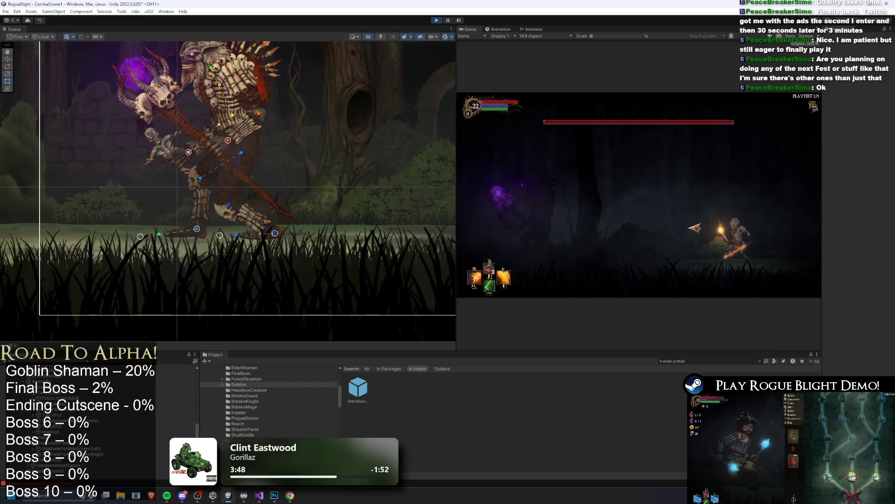
{"action": "left_click_drag", "start_coordinate": [456, 162], "coordinate": [302, 163]}
{"action": "scroll", "coordinate": [160, 163], "scroll_direction": "up", "scroll_amount": 3}
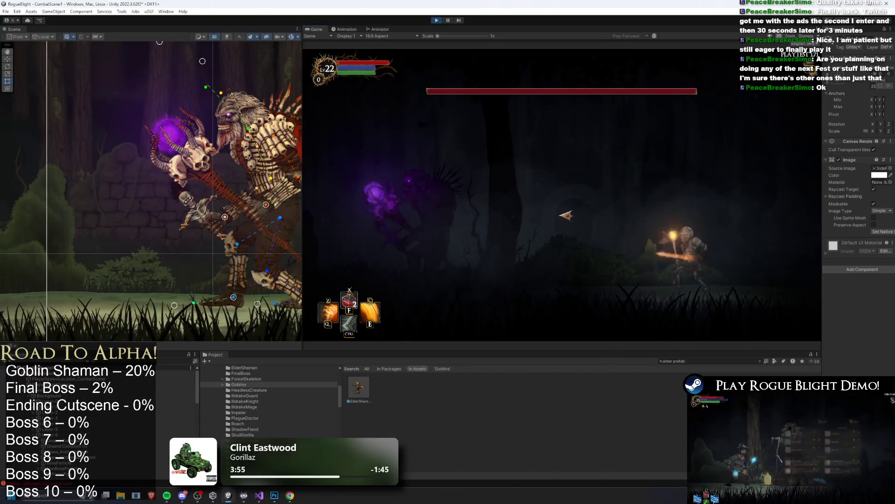
Check the in-game pause and audio menus, then select the staff orb's particle effect.
{"action": "key", "text": "Escape"}
{"action": "left_click", "coordinate": [566, 176]}
{"action": "left_click", "coordinate": [574, 136]}
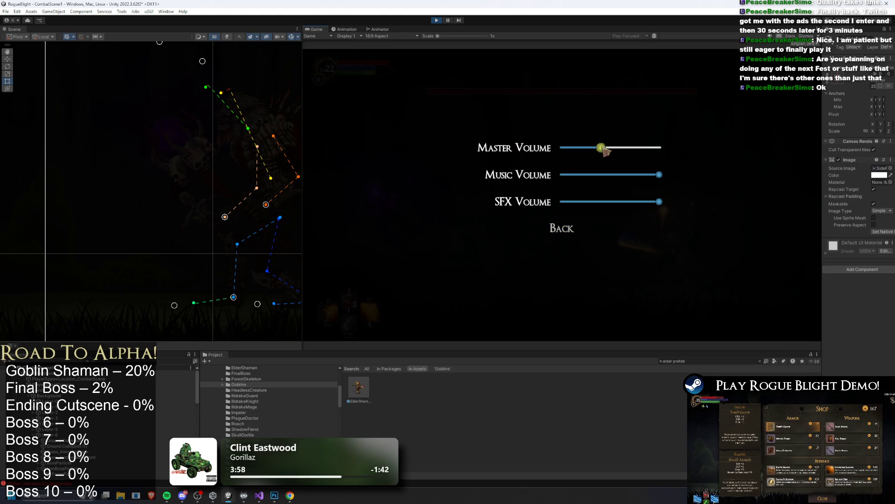
{"action": "left_click", "coordinate": [570, 230]}
{"action": "key", "text": "Escape"}
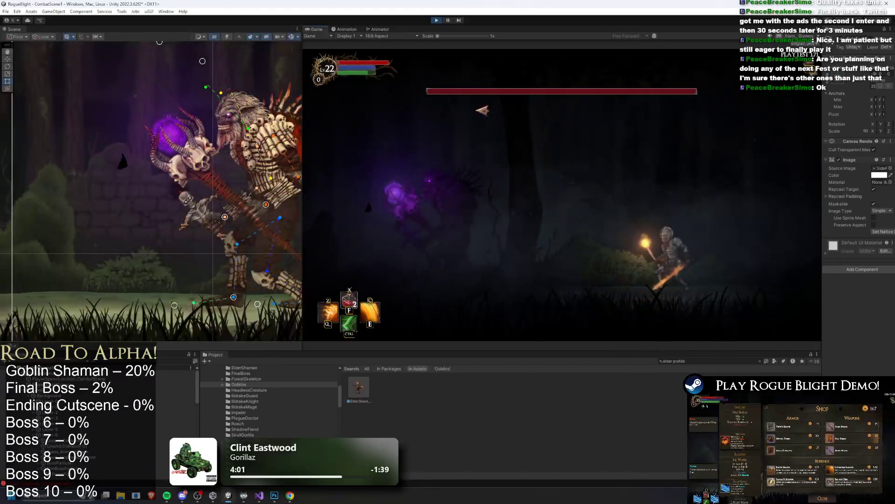
{"action": "left_click", "coordinate": [65, 446]}
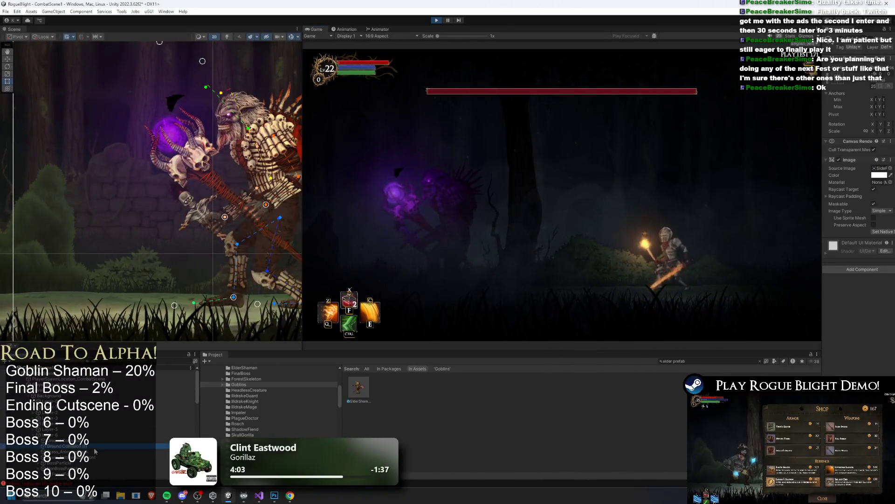
{"action": "left_click", "coordinate": [170, 133]}
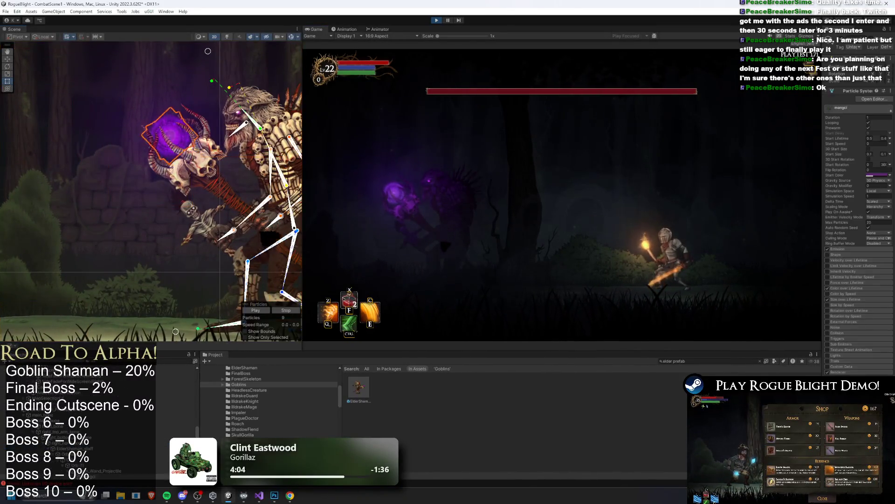
Select the orb sprite, expand its Light 2D, and set the outer radius to about 2.6.
{"action": "left_click", "coordinate": [98, 429]}
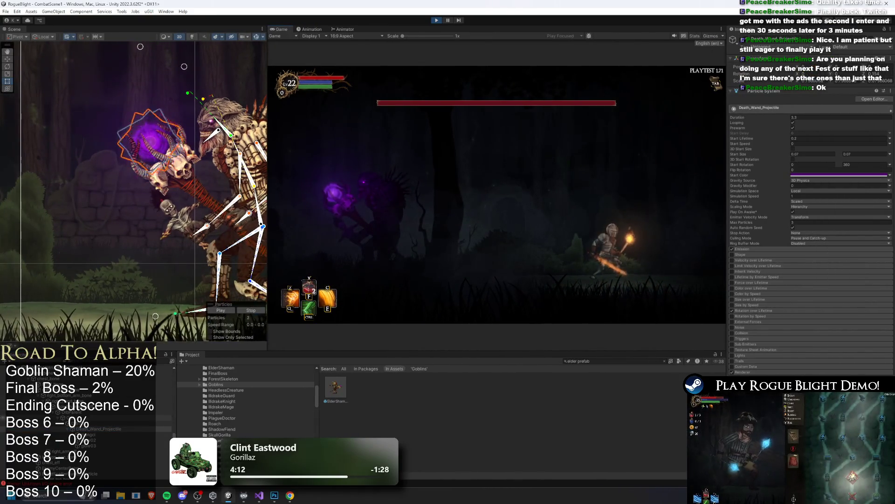
{"action": "left_click", "coordinate": [70, 417]}
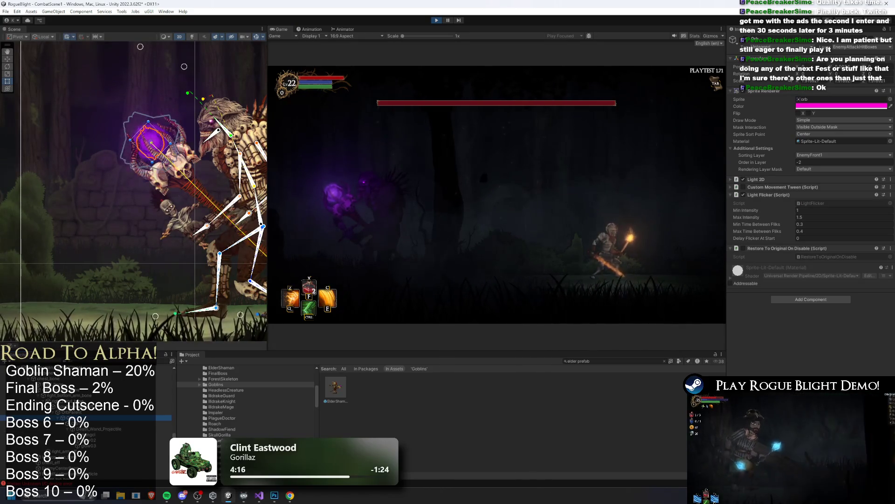
{"action": "left_click", "coordinate": [756, 179]}
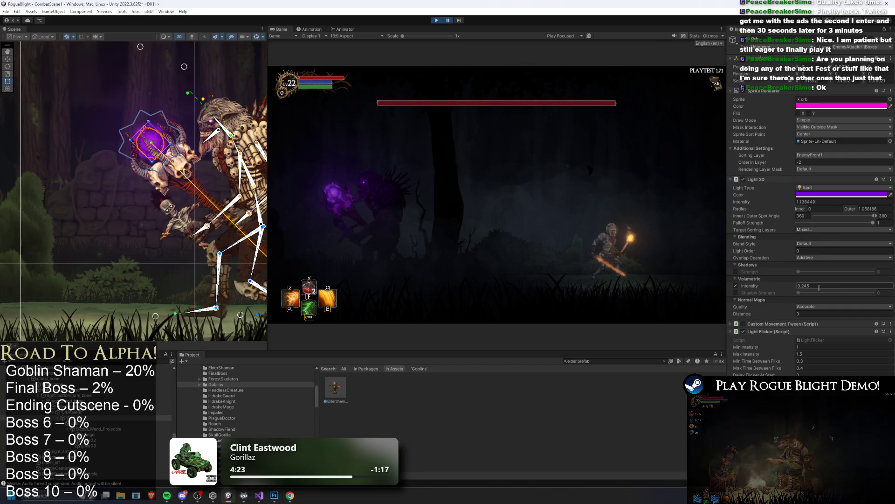
{"action": "left_click", "coordinate": [861, 208]}
{"action": "type", "text": "4"}
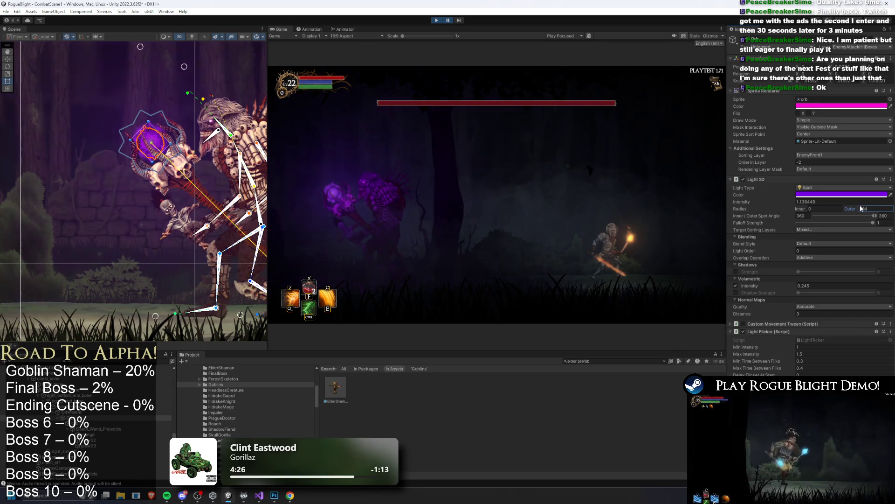
{"action": "key", "text": "BackSpace"}
{"action": "type", "text": "2.25"}
{"action": "key", "text": "BackSpace"}
{"action": "key", "text": "BackSpace"}
{"action": "type", "text": "6"}
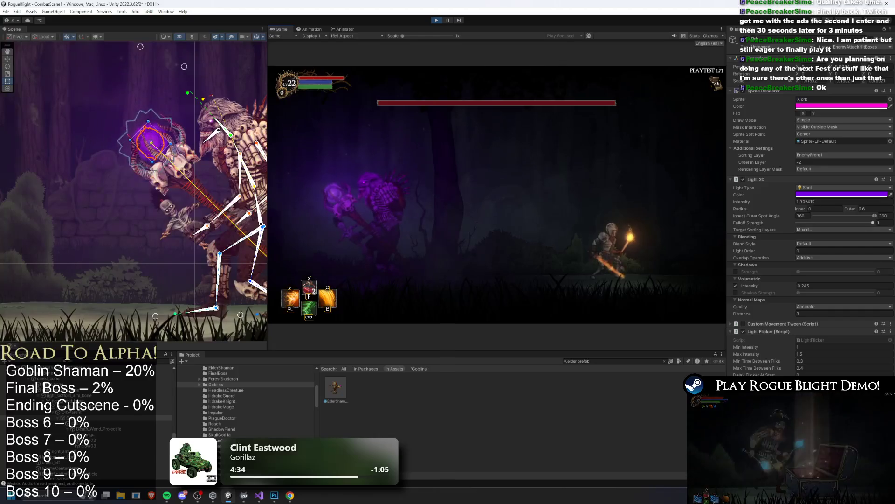
Set Light Flicker minimum intensity to 0.8 and fine-tune the outer radius to 2.59.
{"action": "left_click", "coordinate": [812, 354]}
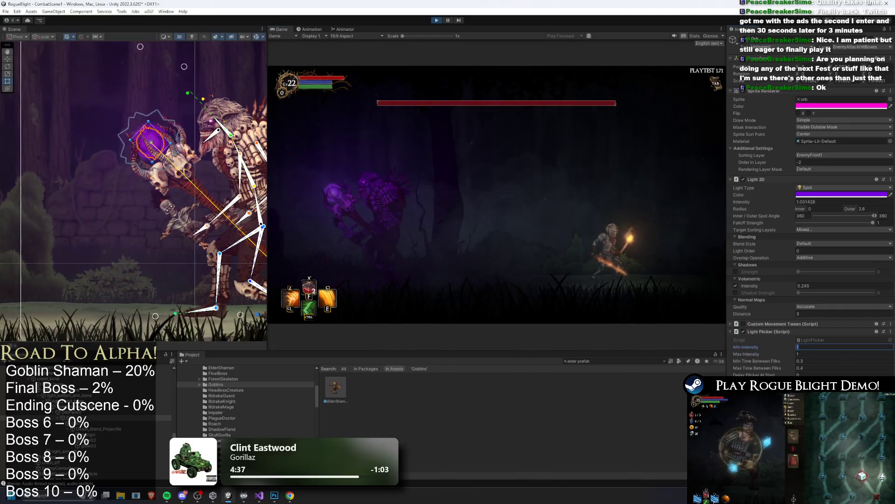
{"action": "type", "text": "0.5"}
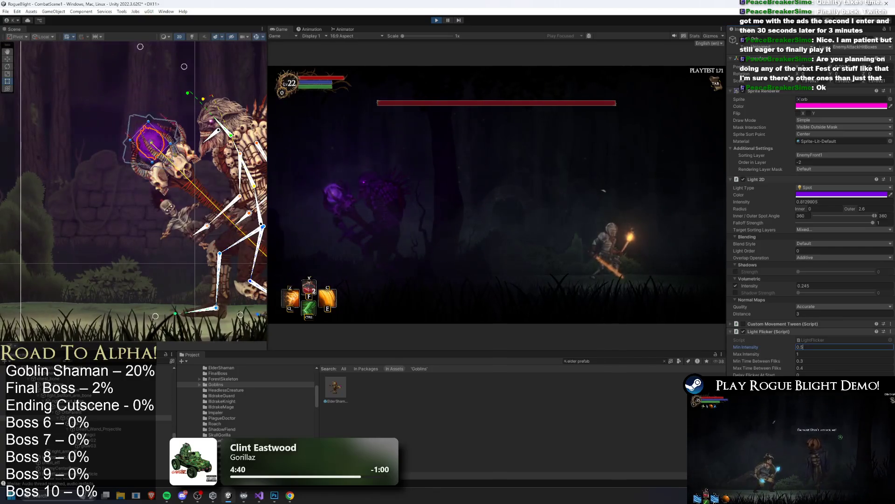
{"action": "key", "text": "BackSpace"}
{"action": "type", "text": "8"}
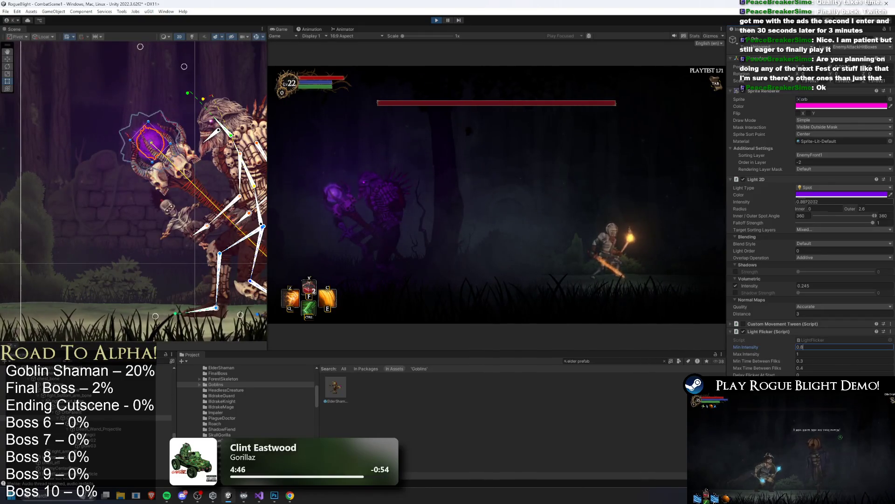
{"action": "mouse_move", "coordinate": [849, 208]}
{"action": "left_mouse_down"}
{"action": "mouse_move", "coordinate": [868, 209]}
{"action": "mouse_move", "coordinate": [844, 209]}
{"action": "left_mouse_up"}
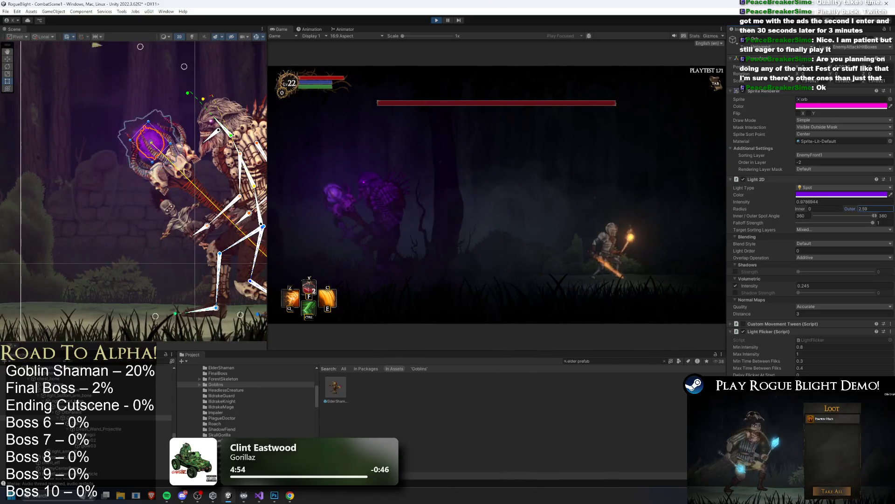
{"action": "key", "text": "a"}
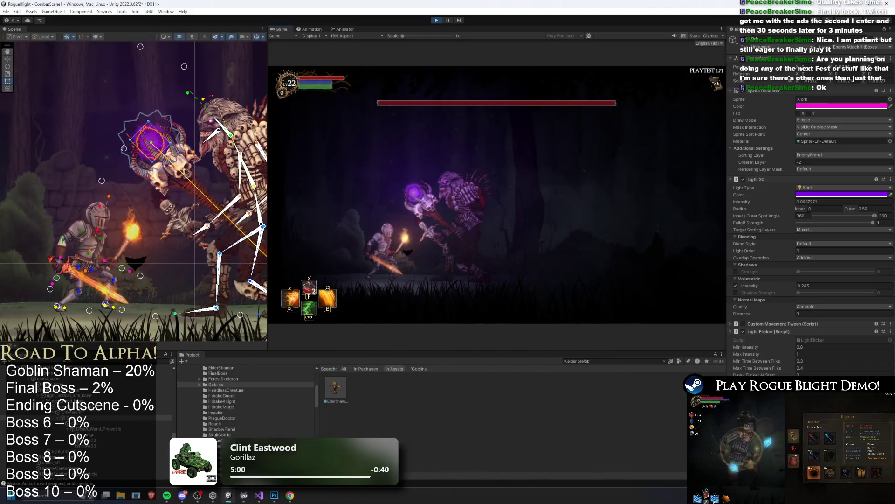
Set the light to Blend Style 1 with an Alpha Blend overlap operation.
{"action": "left_click", "coordinate": [808, 244]}
{"action": "left_click", "coordinate": [820, 259]}
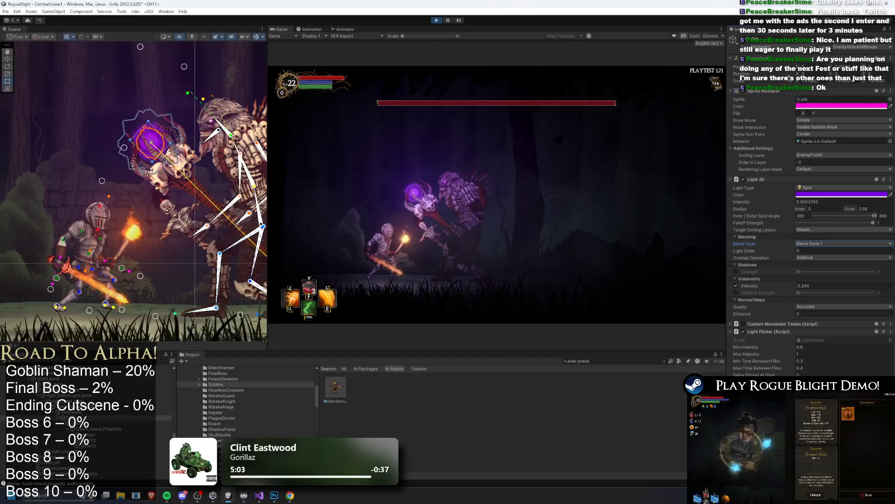
{"action": "left_click", "coordinate": [817, 243]}
{"action": "left_click", "coordinate": [823, 267]}
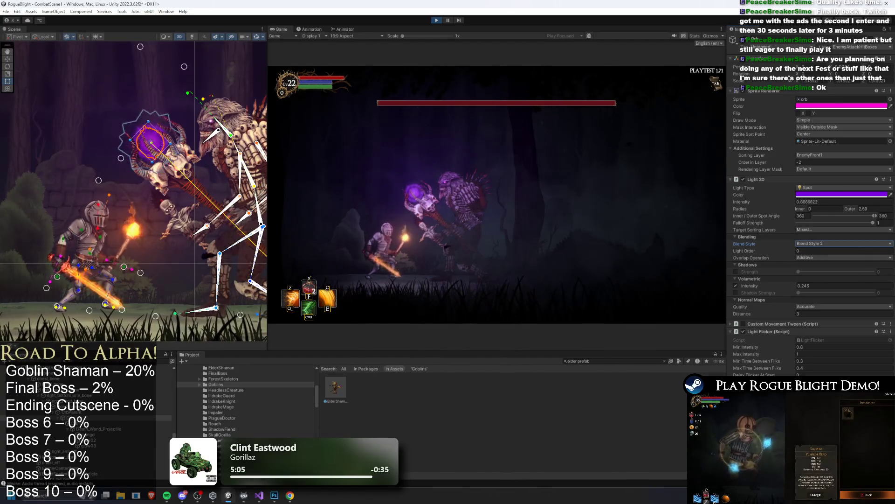
{"action": "left_click", "coordinate": [821, 257]}
{"action": "left_click", "coordinate": [816, 273]}
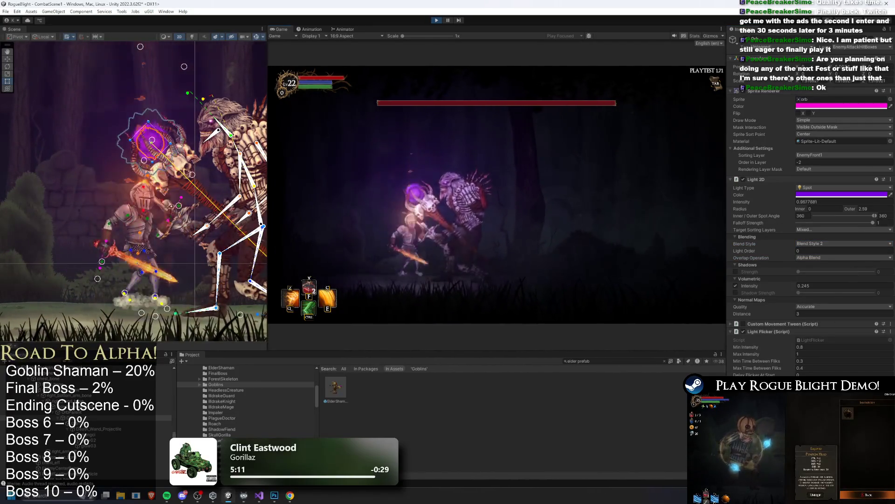
{"action": "left_click", "coordinate": [821, 244]}
{"action": "left_click", "coordinate": [820, 258]}
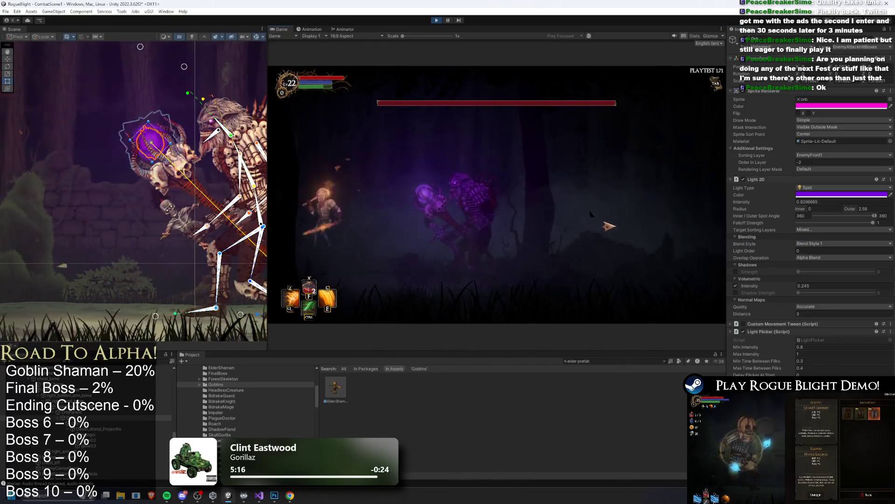
{"action": "left_click", "coordinate": [625, 222]}
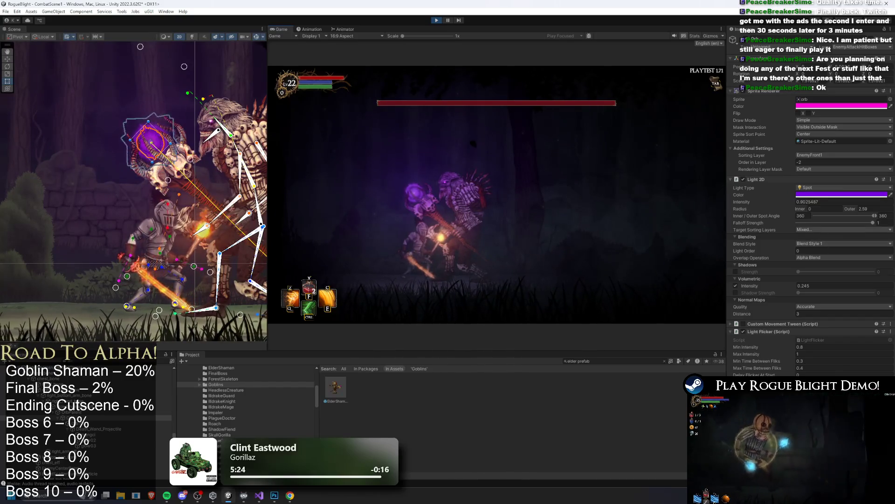
{"action": "left_click", "coordinate": [823, 230]}
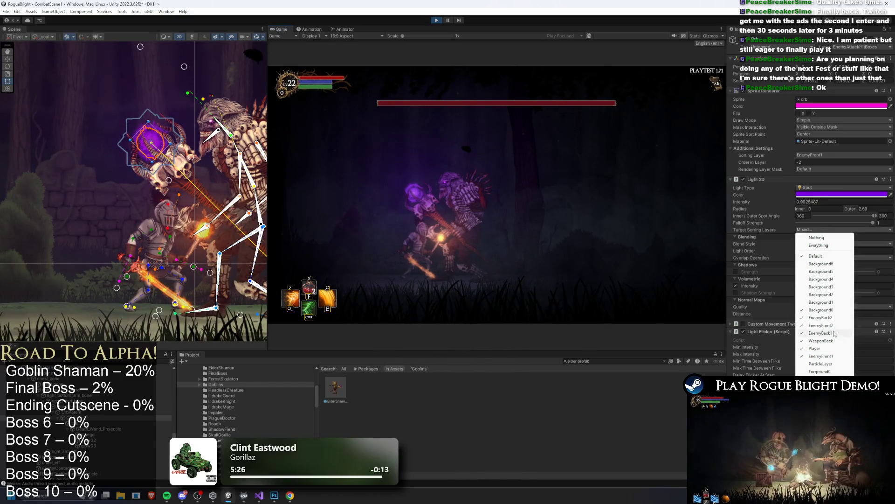
{"action": "left_click", "coordinate": [154, 423]}
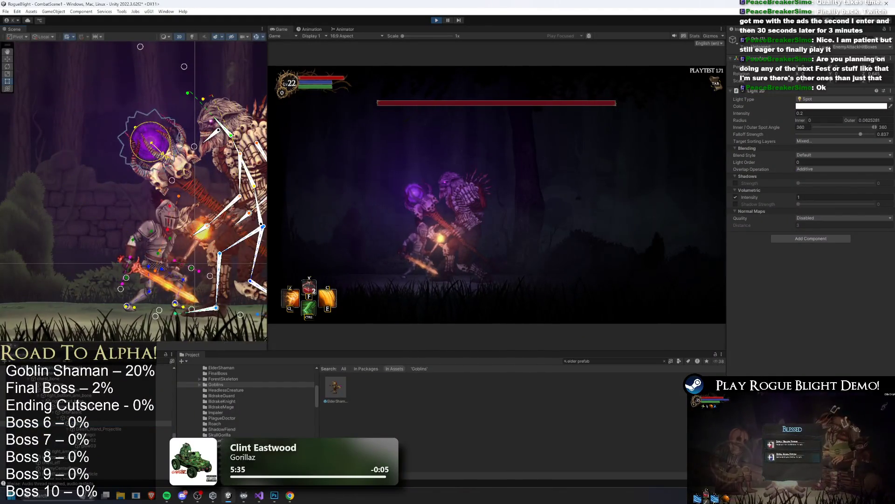
Make the light a fully saturated purple at intensity 4.85 with stronger volumetric glow.
{"action": "left_click", "coordinate": [814, 99]}
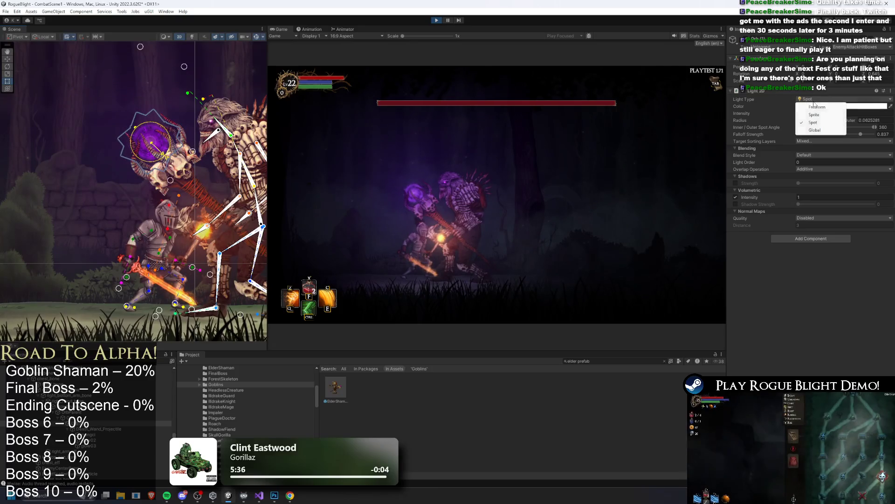
{"action": "left_click", "coordinate": [874, 110]}
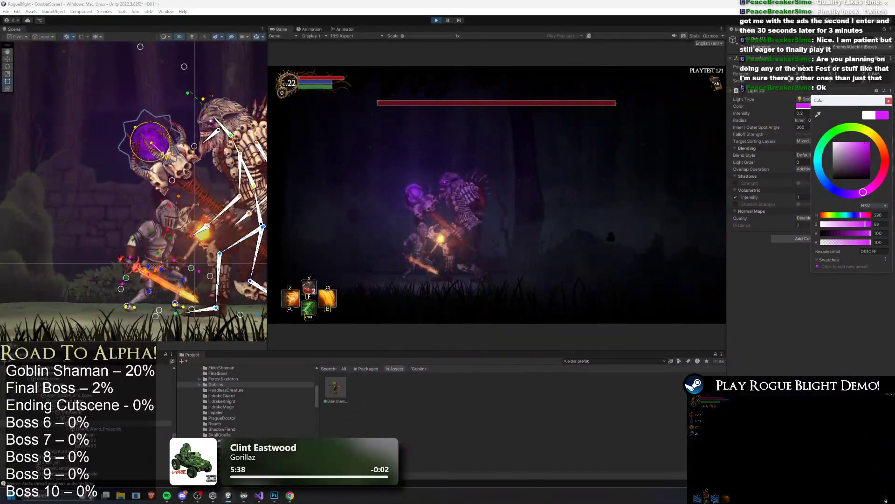
{"action": "left_click_drag", "start_coordinate": [866, 143], "coordinate": [871, 141]}
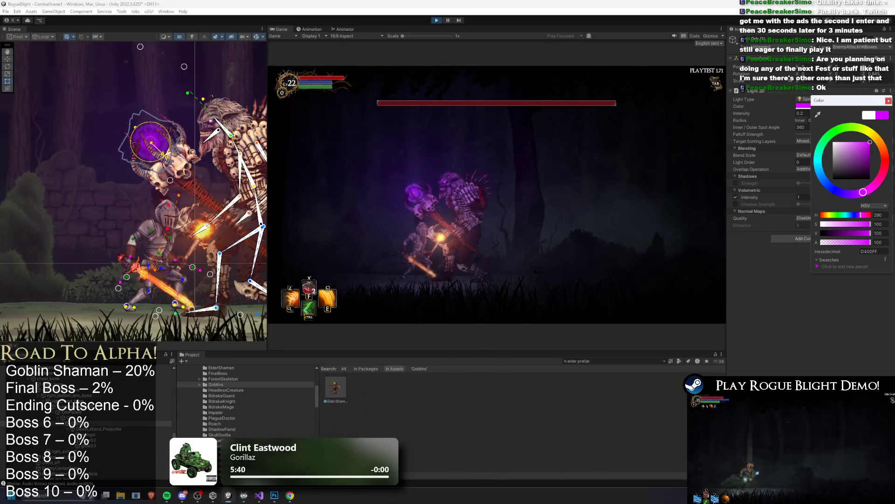
{"action": "left_click", "coordinate": [830, 113]}
{"action": "type", "text": "4.85"}
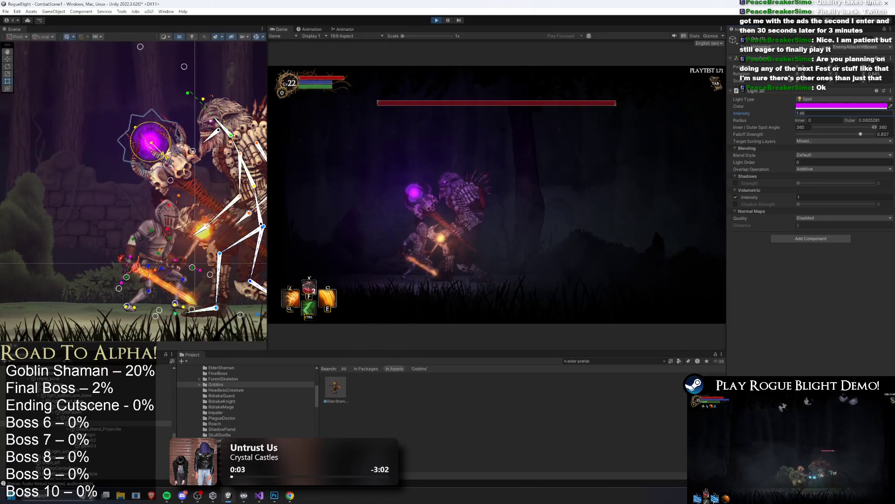
{"action": "left_click_drag", "start_coordinate": [749, 197], "coordinate": [61, 194]}
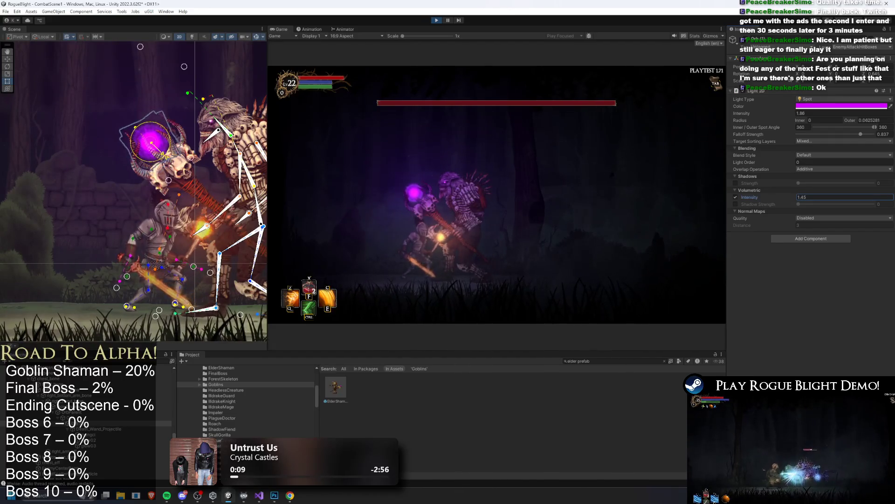
Test the light in-game, enter 0.8861, then set Alpha Blend overlap and Blend Style 1.
{"action": "left_click", "coordinate": [548, 162]}
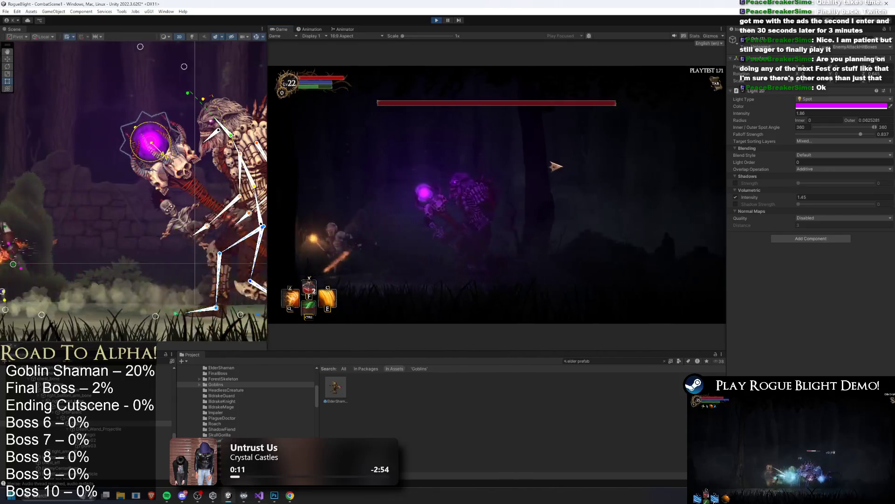
{"action": "key", "text": "d"}
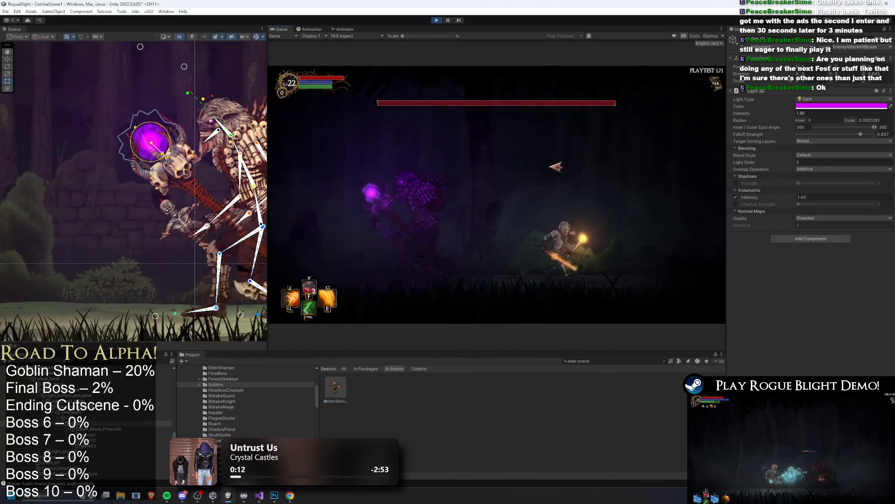
{"action": "key", "text": "a"}
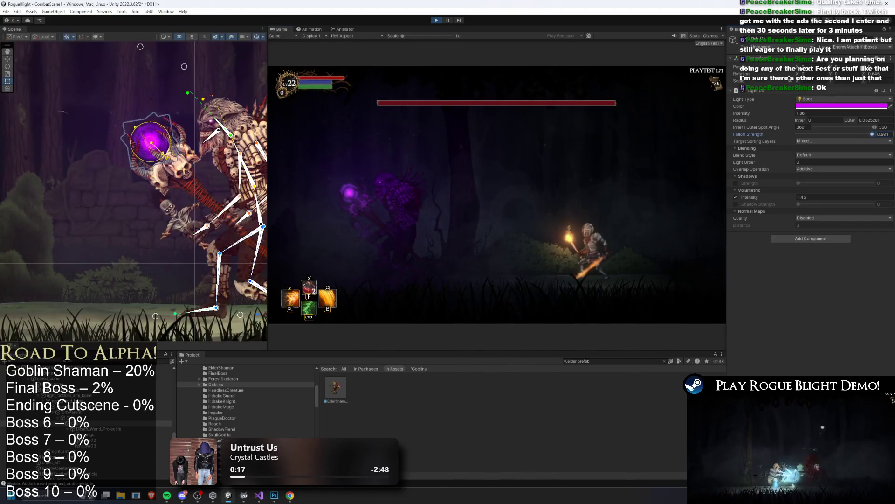
{"action": "type", "text": "0"}
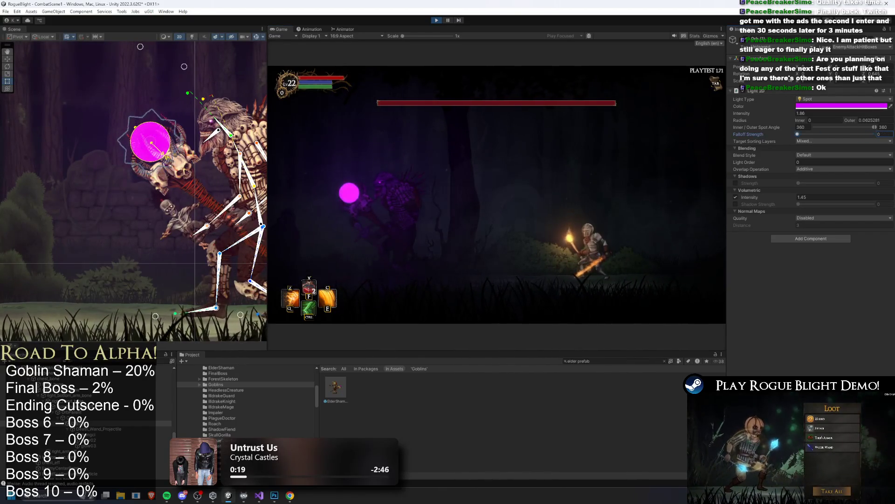
{"action": "type", "text": ".8861"}
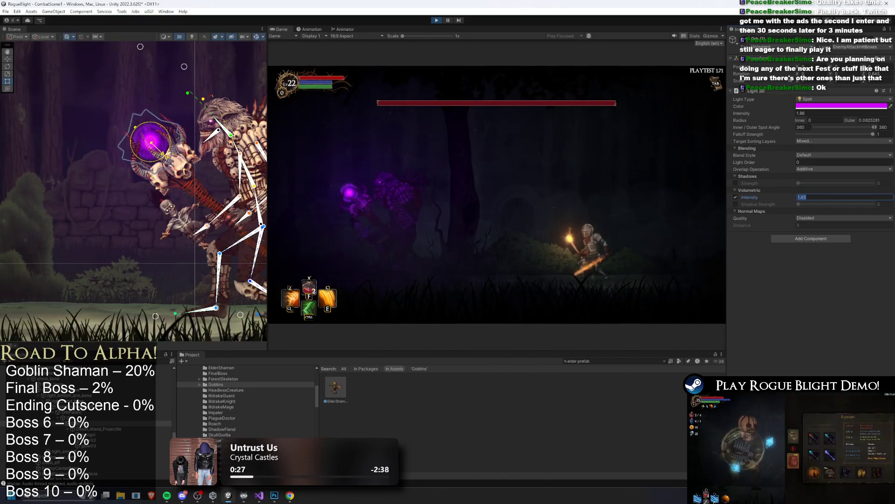
{"action": "left_click", "coordinate": [814, 169]}
{"action": "left_click", "coordinate": [817, 185]}
{"action": "left_click", "coordinate": [821, 155]}
{"action": "left_click", "coordinate": [821, 164]}
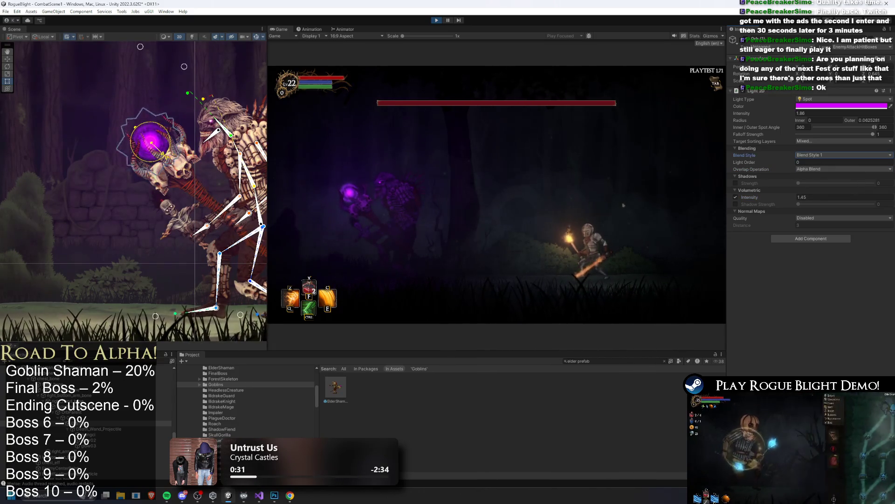
Move the knight toward the boss and back to check the light, then select the staff orb.
{"action": "left_click", "coordinate": [623, 205]}
{"action": "key", "text": "a"}
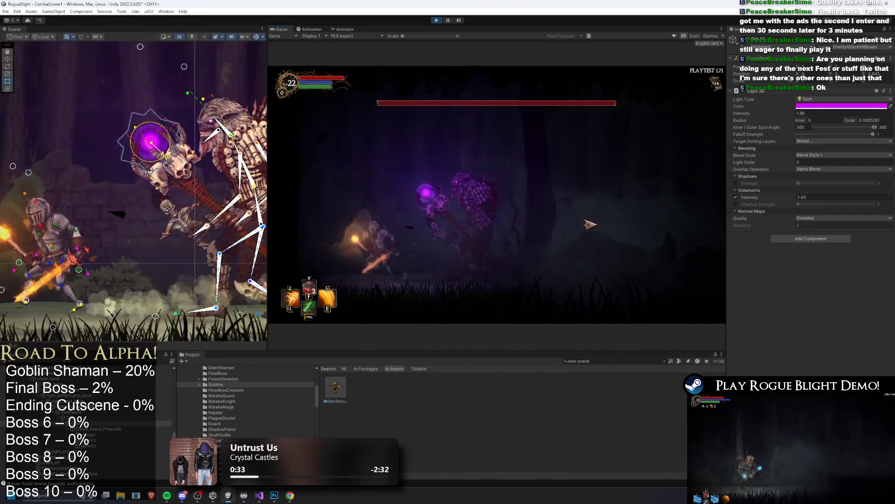
{"action": "key", "text": "a"}
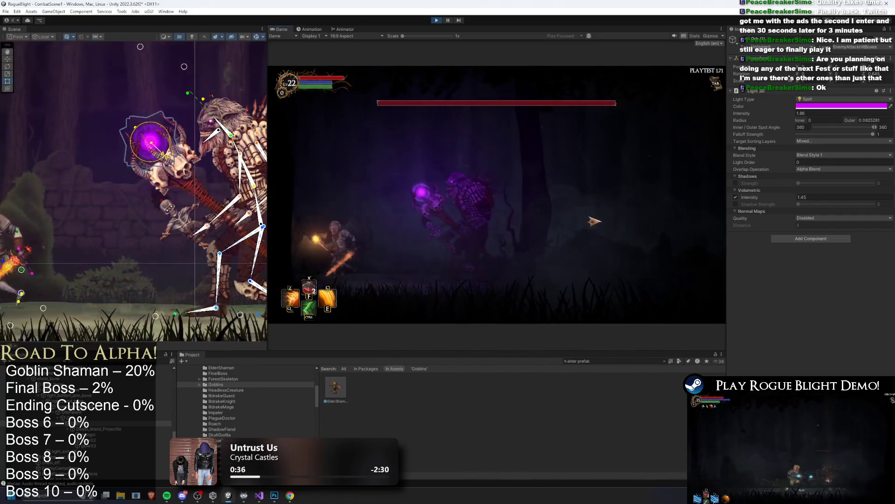
{"action": "key", "text": "d"}
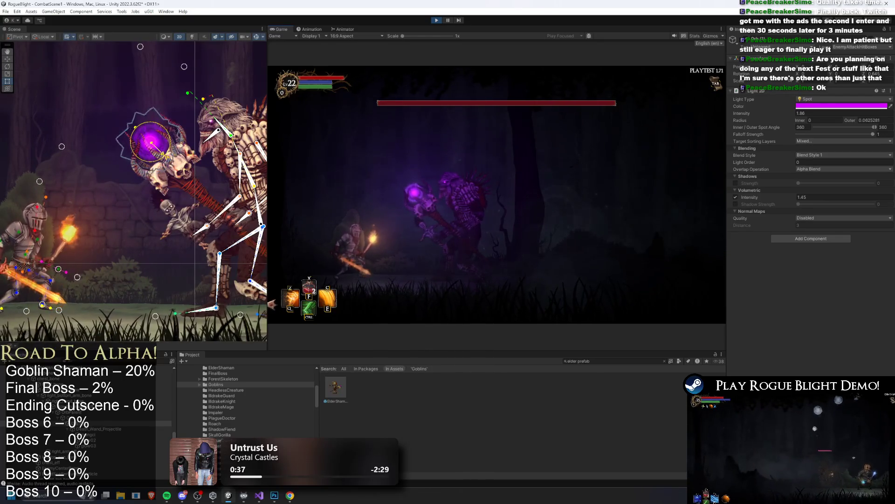
{"action": "left_click", "coordinate": [93, 418]}
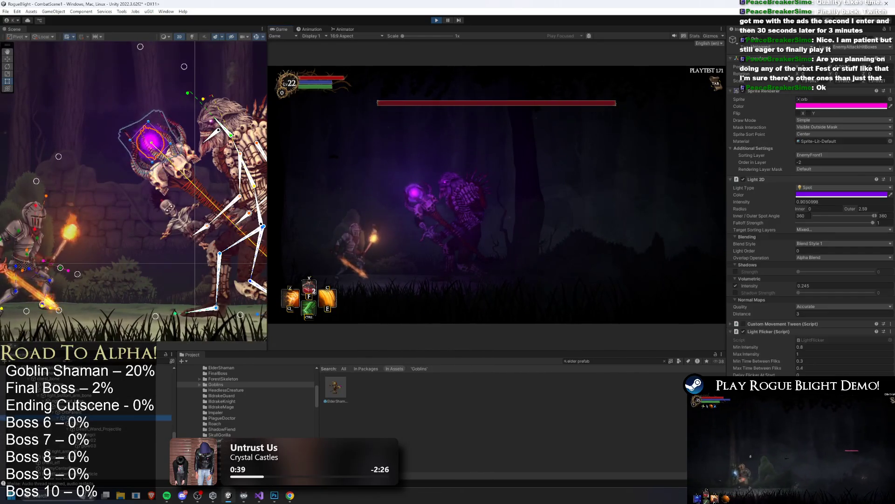
Copy the tuned Light 2D component, exit Play, and paste its values onto the prefab's orb.
{"action": "right_click", "coordinate": [759, 180]}
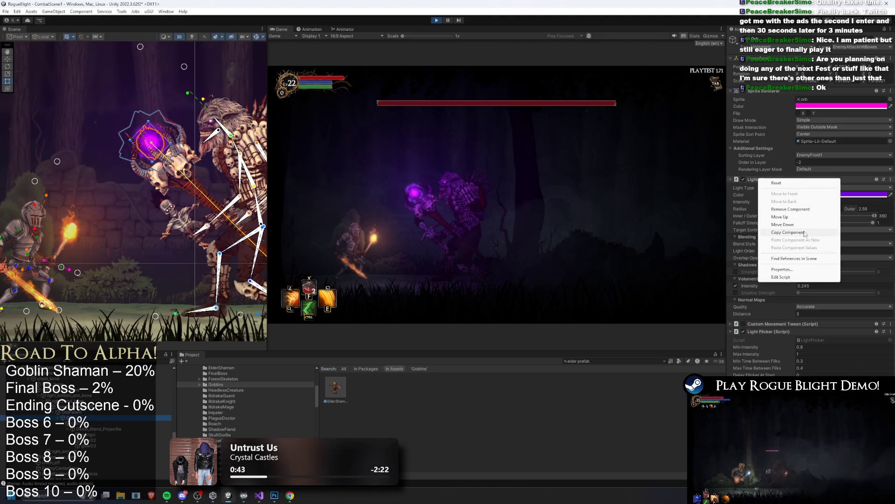
{"action": "left_click", "coordinate": [805, 233]}
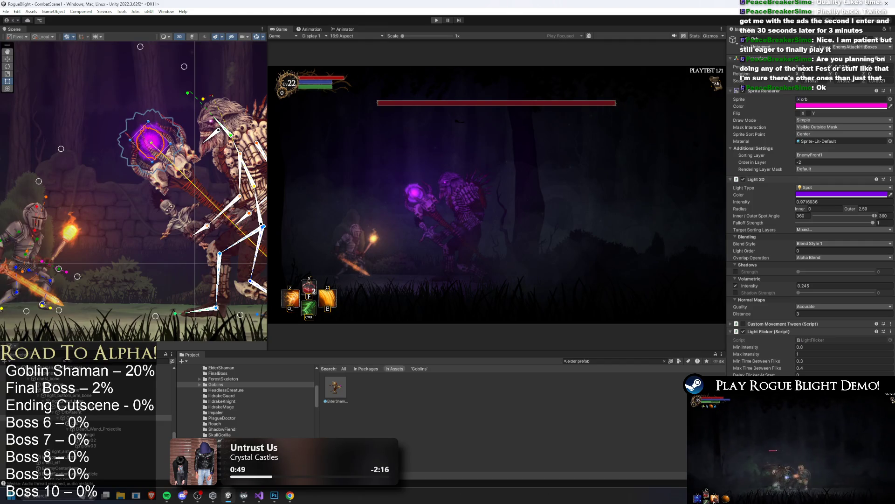
{"action": "key", "text": "ctrl+p"}
{"action": "double_click", "coordinate": [335, 389]}
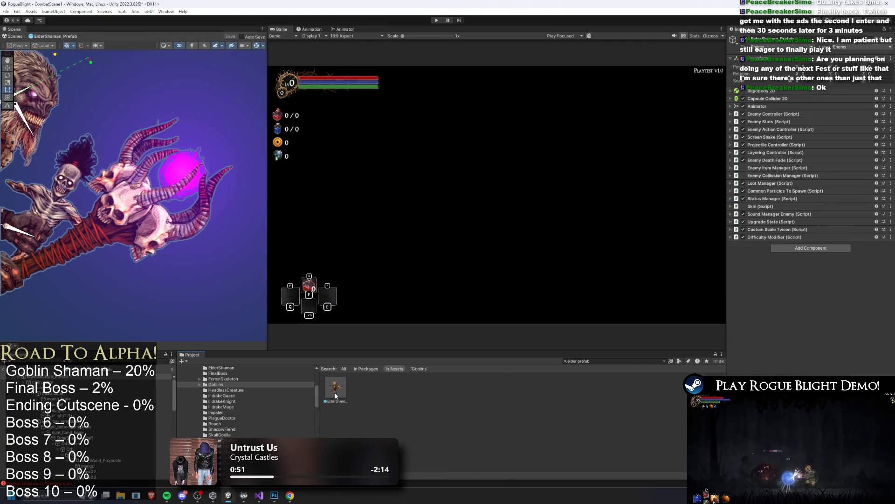
{"action": "left_click", "coordinate": [181, 173]}
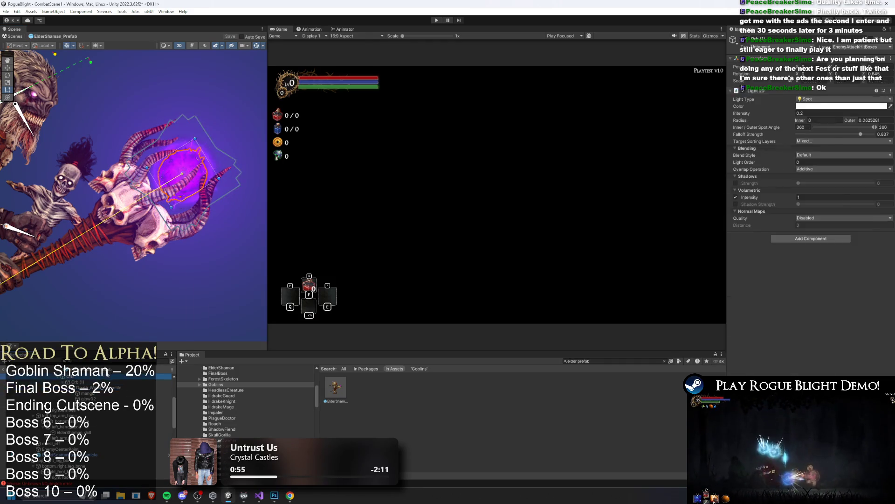
{"action": "right_click", "coordinate": [760, 182]}
{"action": "left_click", "coordinate": [786, 249]}
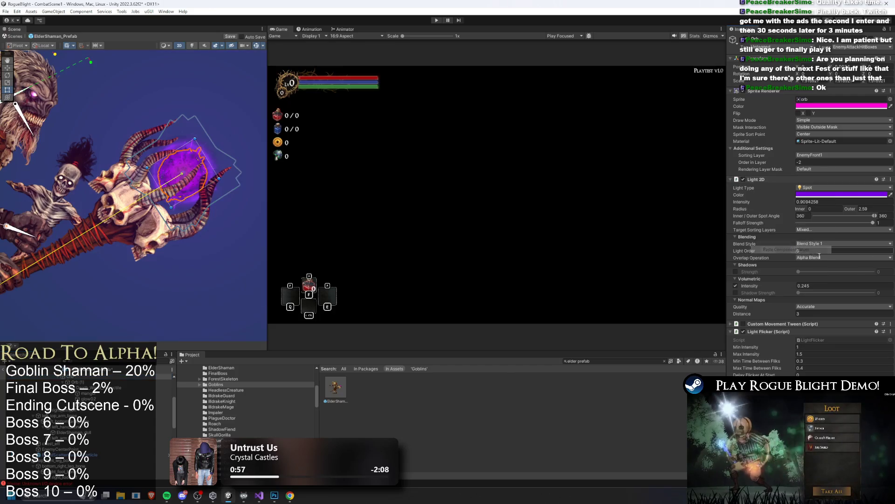
Set Light Flicker min 0.8 and max 1, and remove the Custom Movement Tween component.
{"action": "left_click", "coordinate": [809, 347]}
{"action": "type", "text": "0.8"}
{"action": "key", "text": "Tab"}
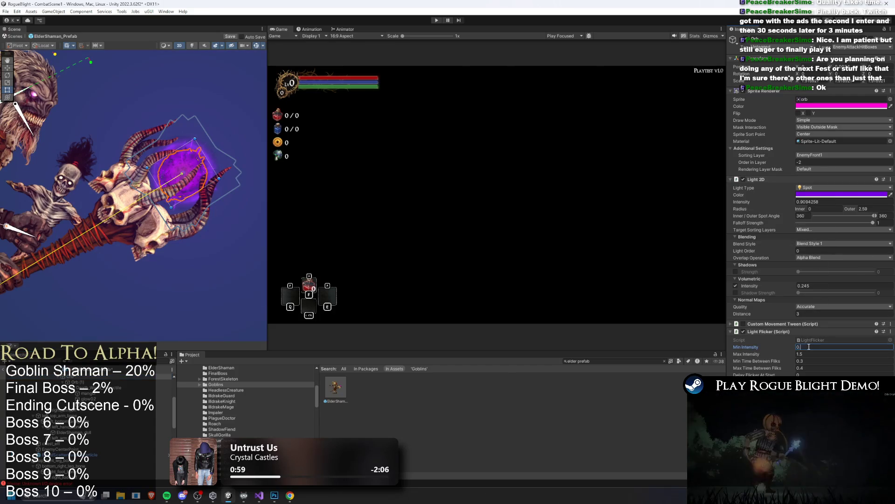
{"action": "type", "text": "1"}
{"action": "right_click", "coordinate": [806, 324]}
{"action": "left_click", "coordinate": [826, 352]}
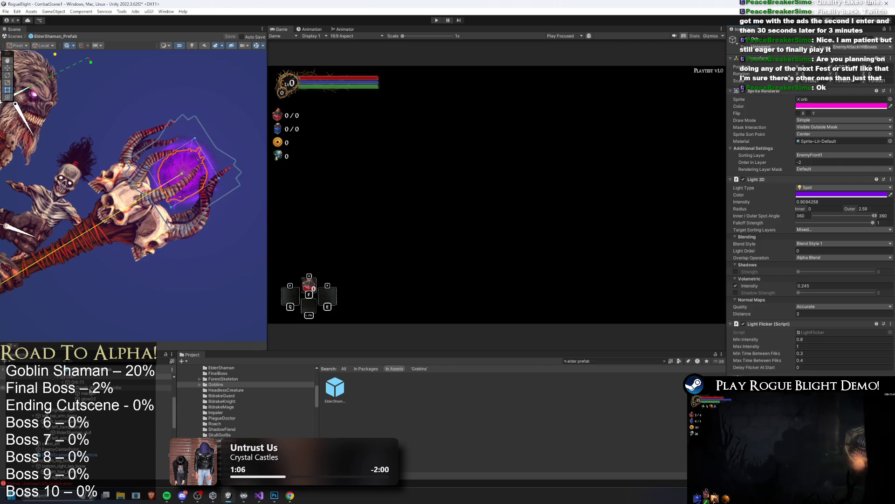
Colour the orb's light child magenta F800FF and show the scene lit by 2D lights.
{"action": "left_click", "coordinate": [74, 382]}
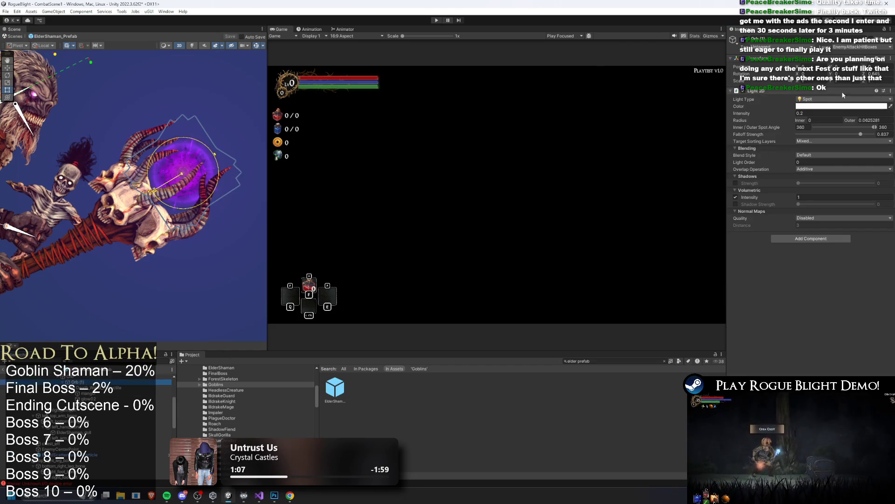
{"action": "left_click", "coordinate": [802, 106]}
{"action": "left_click_drag", "start_coordinate": [847, 162], "coordinate": [870, 143]}
{"action": "left_click", "coordinate": [867, 190]}
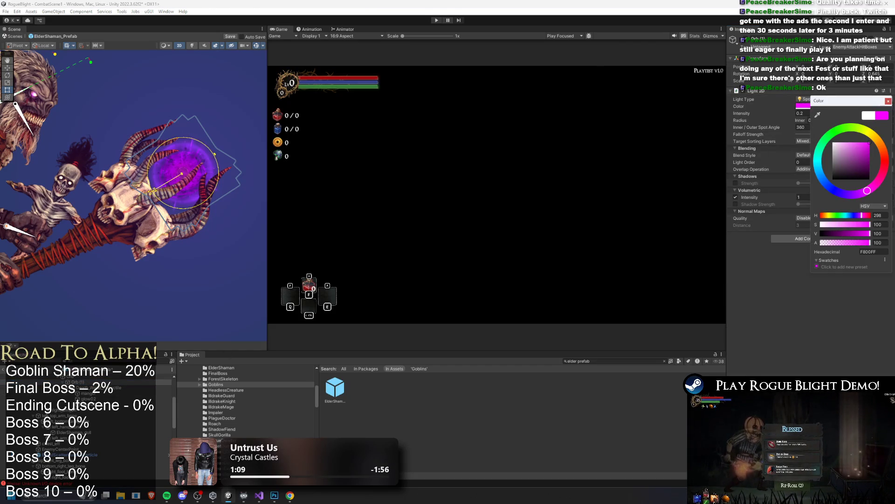
{"action": "left_click", "coordinate": [888, 101]}
{"action": "left_click", "coordinate": [191, 46]}
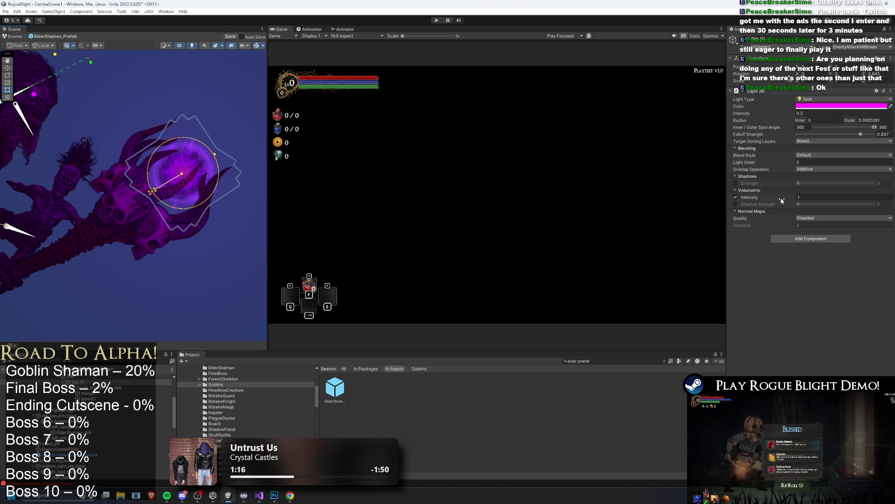
Raise the light's volumetric glow to 5, widen its outer radius, and nudge intensity up.
{"action": "mouse_move", "coordinate": [795, 200]}
{"action": "left_mouse_down"}
{"action": "mouse_move", "coordinate": [865, 199]}
{"action": "mouse_move", "coordinate": [839, 197]}
{"action": "left_mouse_up"}
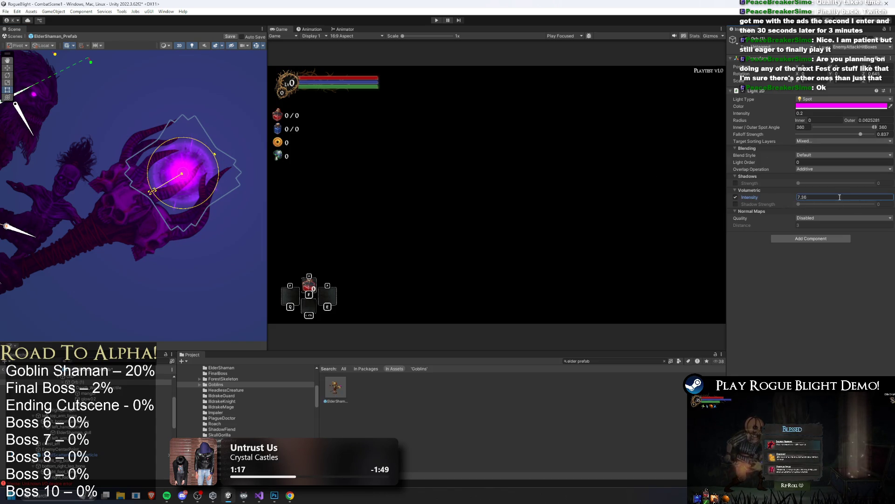
{"action": "type", "text": "5"}
{"action": "left_click_drag", "start_coordinate": [209, 159], "coordinate": [231, 144]}
{"action": "left_click_drag", "start_coordinate": [206, 154], "coordinate": [216, 161]}
{"action": "left_click_drag", "start_coordinate": [775, 114], "coordinate": [765, 110]}
{"action": "left_click", "coordinate": [217, 103]}
{"action": "scroll", "coordinate": [224, 121], "scroll_direction": "down", "scroll_amount": 3}
Save the edited shaman prefab, start Play mode, and exit Prefab Mode at the warning.
{"action": "key", "text": "ctrl+s"}
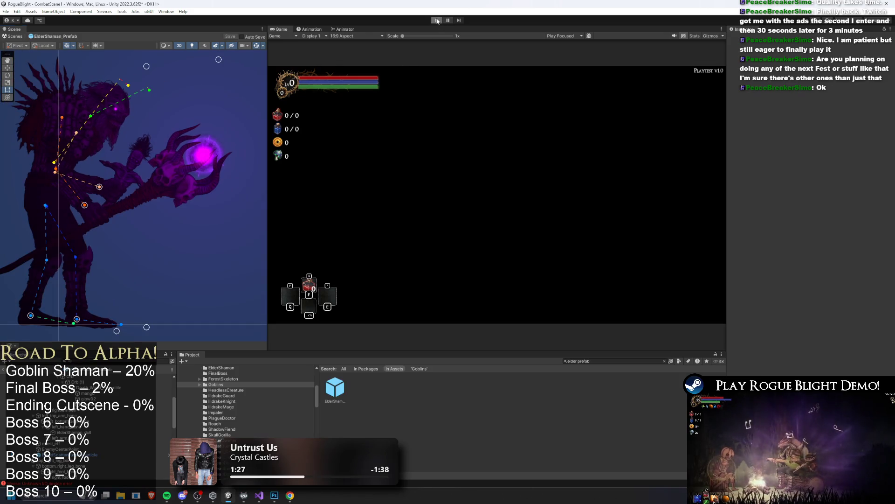
{"action": "left_click", "coordinate": [437, 21]}
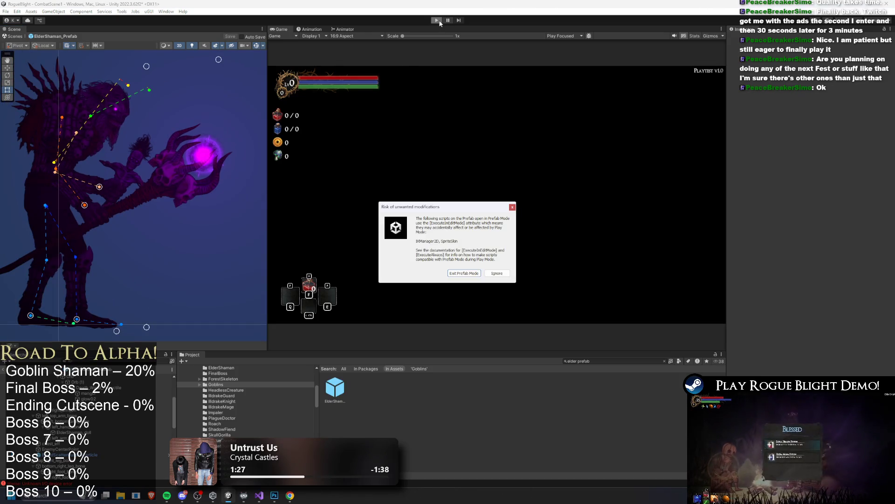
{"action": "left_click", "coordinate": [467, 273]}
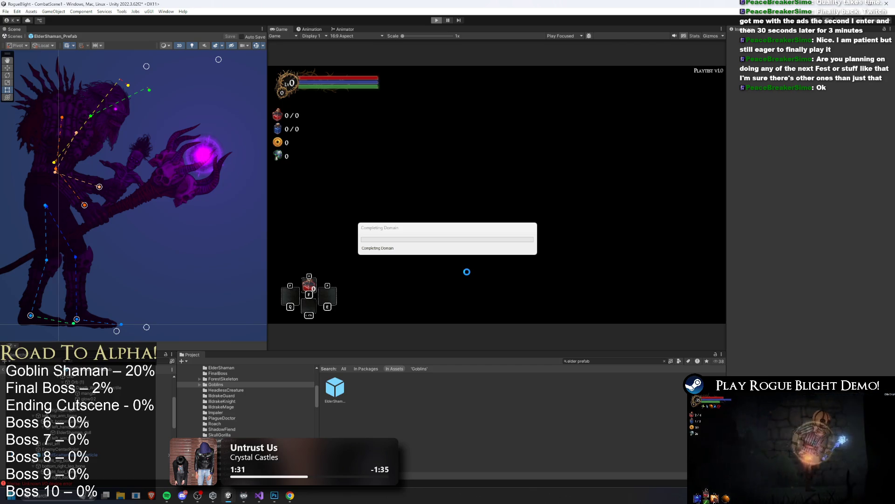
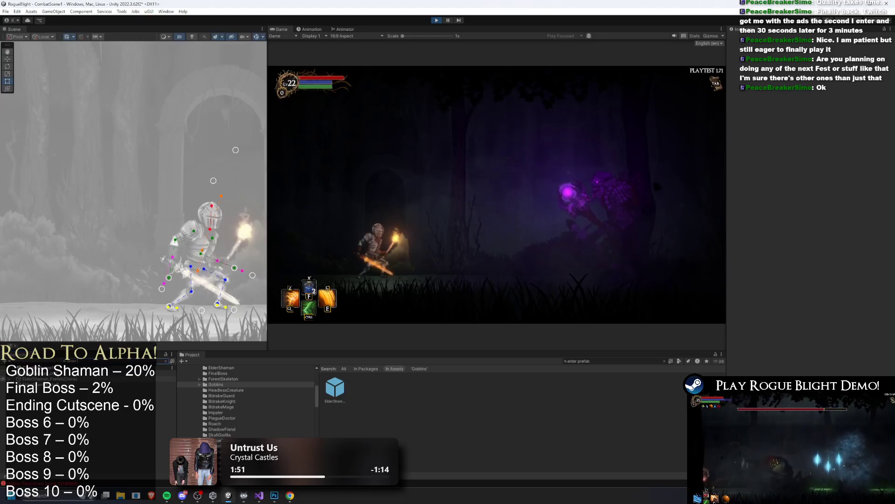
Select ElderShaman_Prefab(Clone) and expand its children down to the staff's Orb light.
{"action": "left_click", "coordinate": [54, 464]}
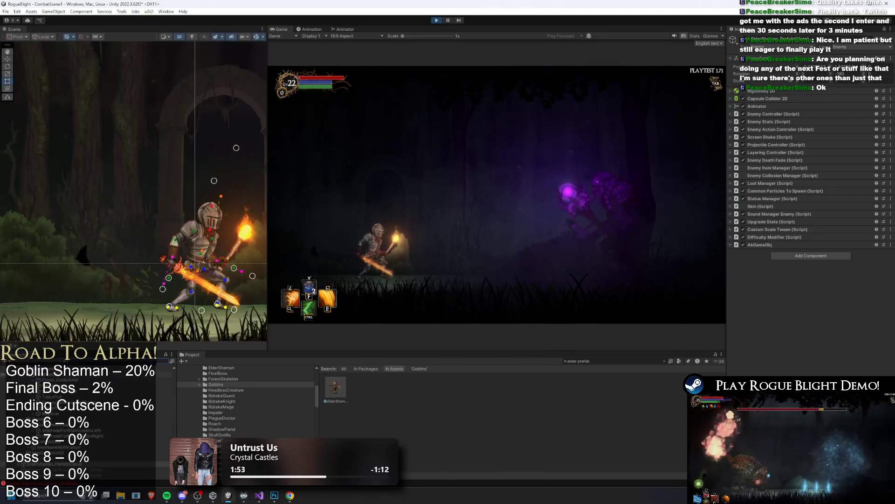
{"action": "left_click", "coordinate": [47, 392]}
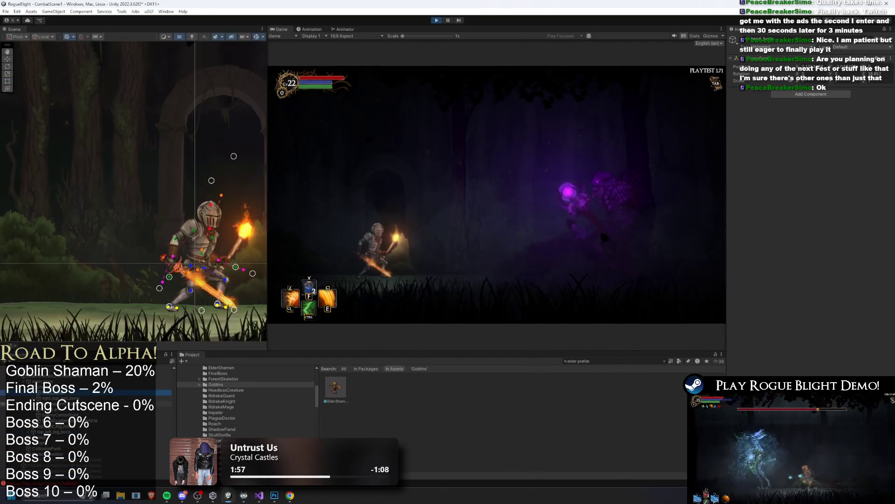
{"action": "left_click", "coordinate": [46, 410]}
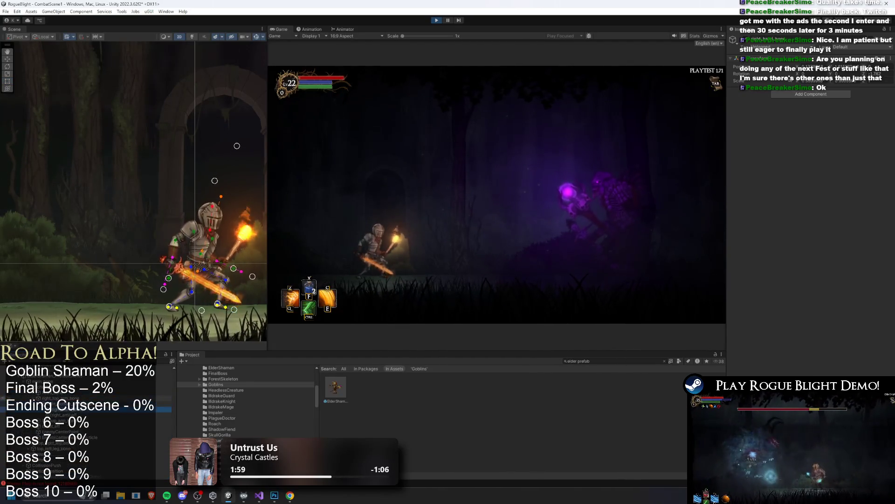
{"action": "left_click", "coordinate": [70, 414]}
{"action": "left_click", "coordinate": [47, 426]}
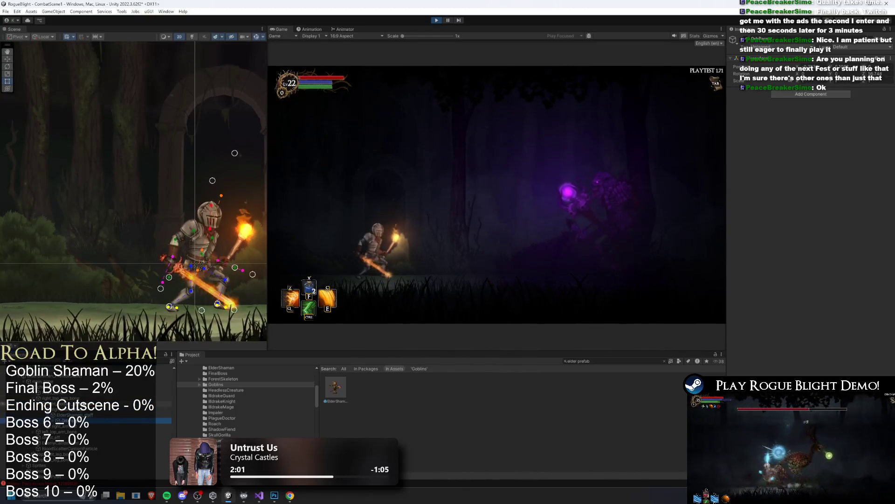
{"action": "left_click", "coordinate": [47, 432]}
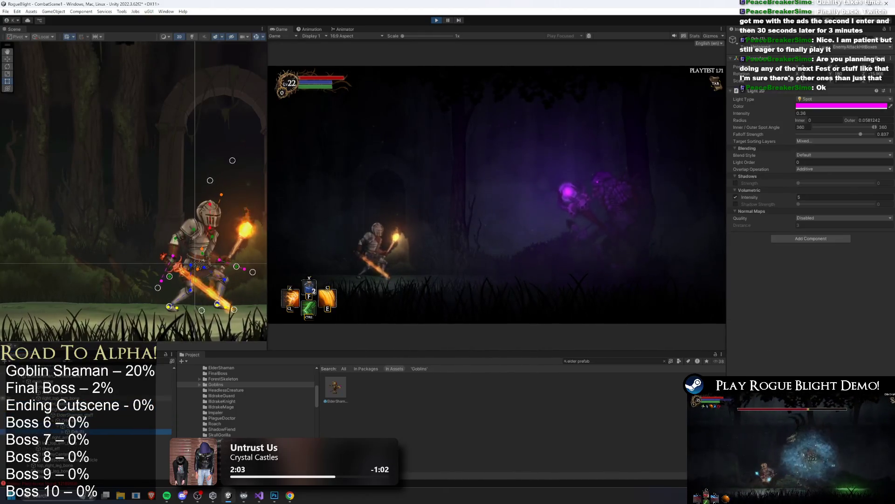
Frame the orb light and set Blend Style 1 with Alpha Blend overlap.
{"action": "key", "text": "f"}
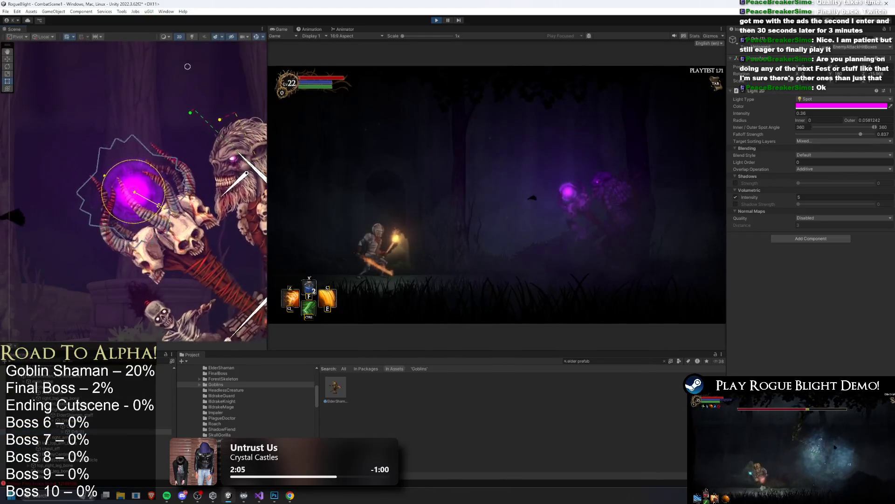
{"action": "left_click", "coordinate": [819, 156]}
{"action": "left_click", "coordinate": [820, 170]}
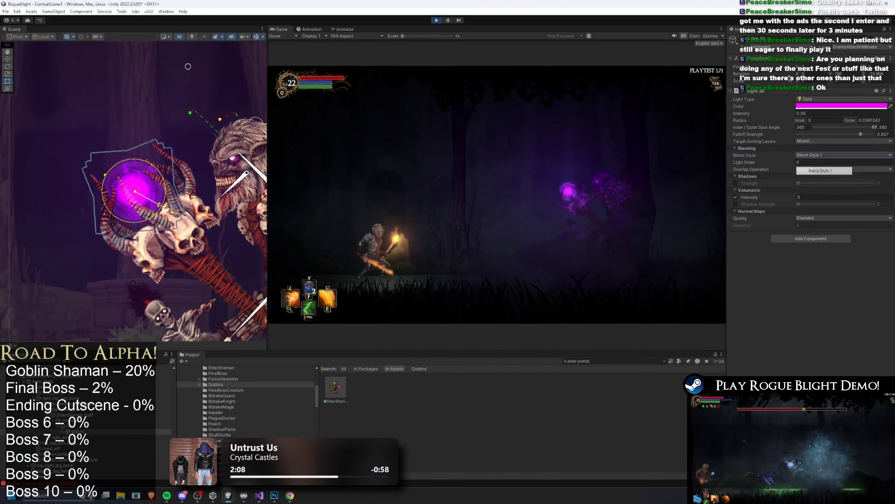
{"action": "left_click", "coordinate": [821, 169]}
{"action": "left_click", "coordinate": [821, 184]}
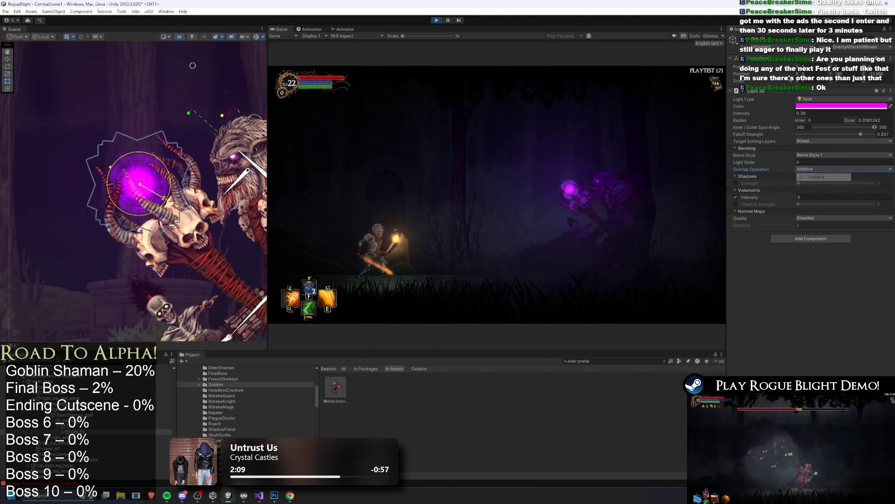
{"action": "left_click", "coordinate": [821, 168]}
{"action": "left_click", "coordinate": [821, 185]}
Review and trim the orb light's target sorting layers, brightening the boss.
{"action": "left_click", "coordinate": [820, 141]}
{"action": "left_click", "coordinate": [828, 269]}
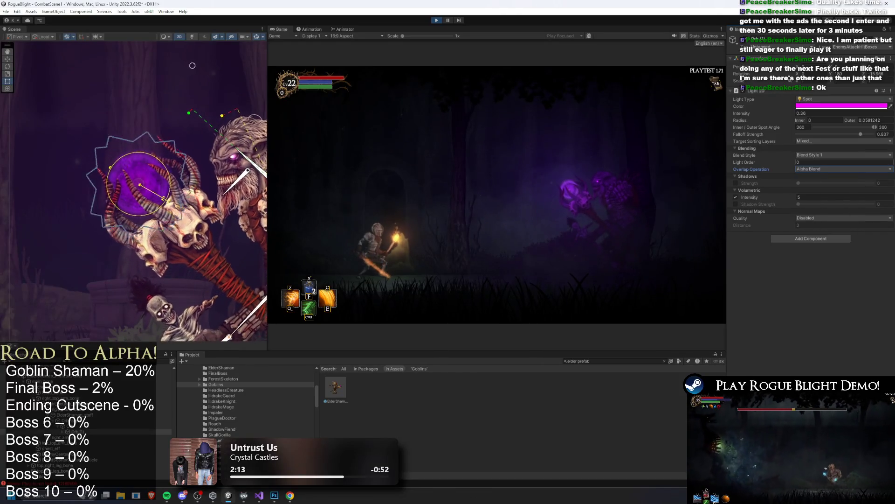
{"action": "left_click", "coordinate": [823, 169]}
{"action": "left_click", "coordinate": [822, 156]}
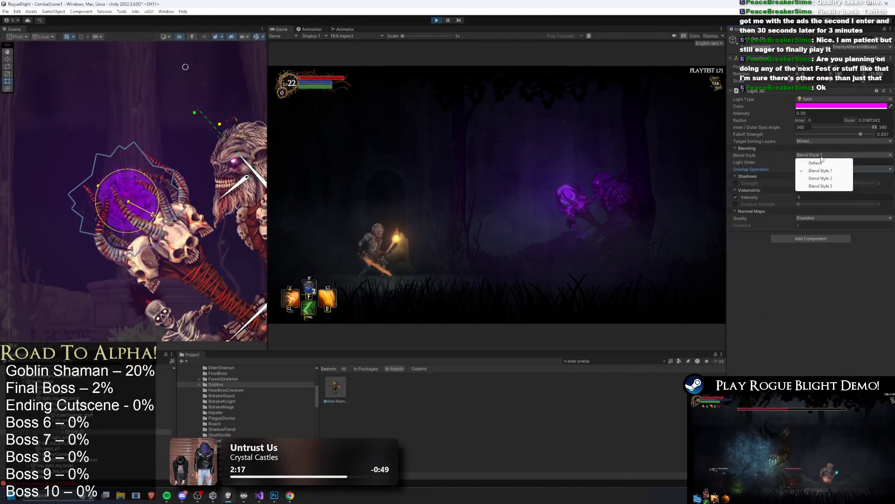
{"action": "left_click", "coordinate": [823, 138]}
{"action": "left_click", "coordinate": [876, 274]}
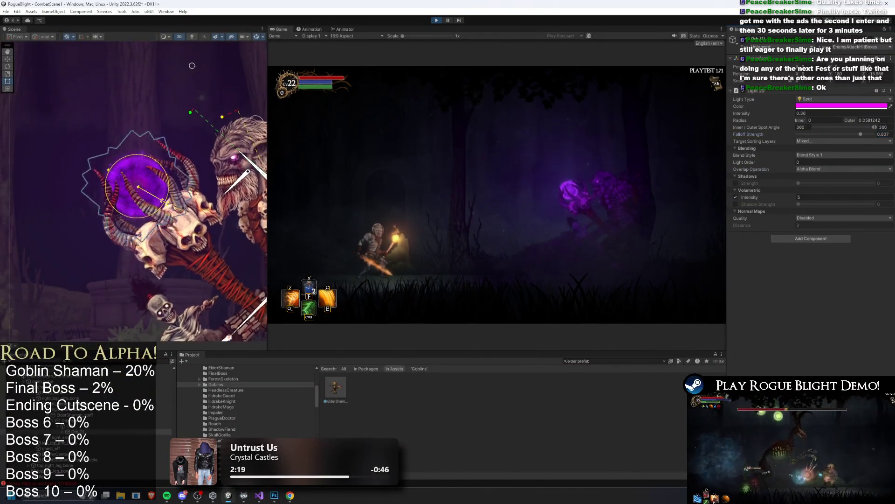
{"action": "left_click", "coordinate": [818, 141]}
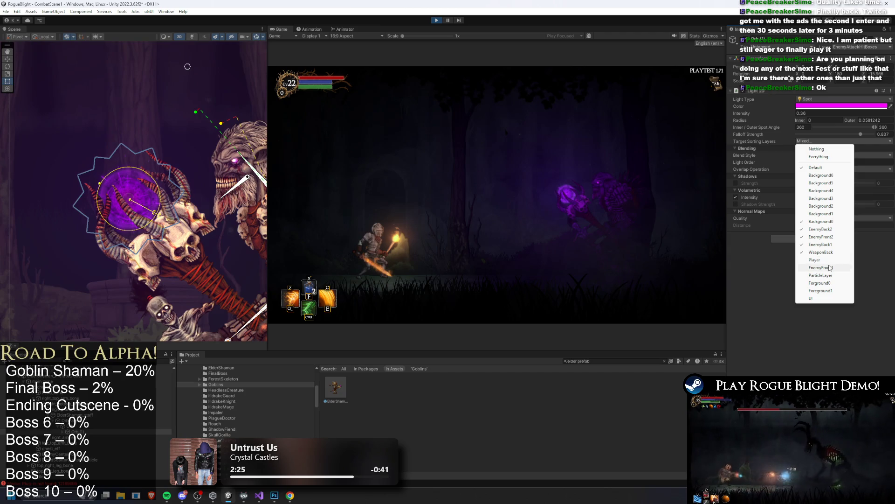
{"action": "left_click", "coordinate": [830, 268]}
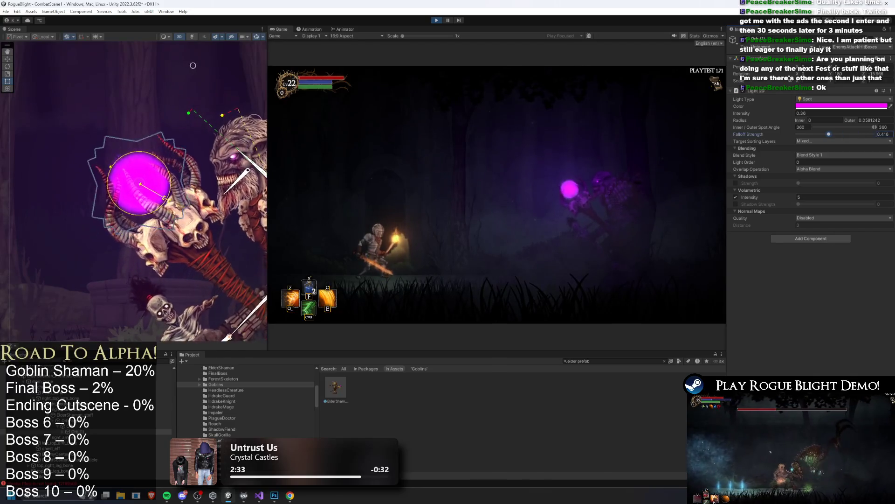
Set falloff strength, intensity and volumetric intensity to 1, and widen the outer radius.
{"action": "left_click_drag", "start_coordinate": [854, 138], "coordinate": [864, 136]}
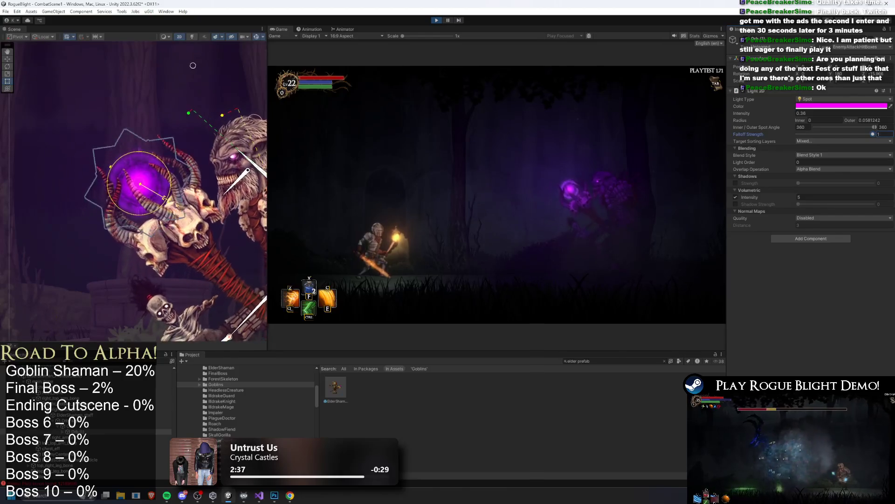
{"action": "key", "text": "shift+Tab"}
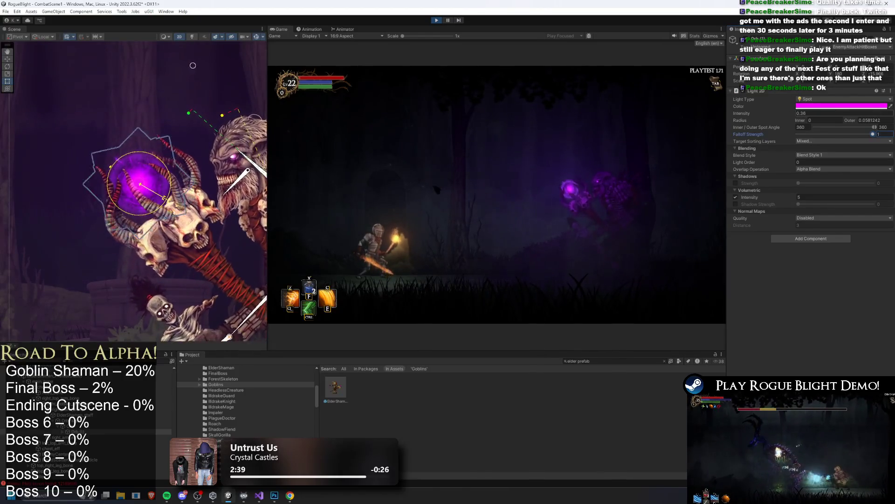
{"action": "type", "text": "0.03"}
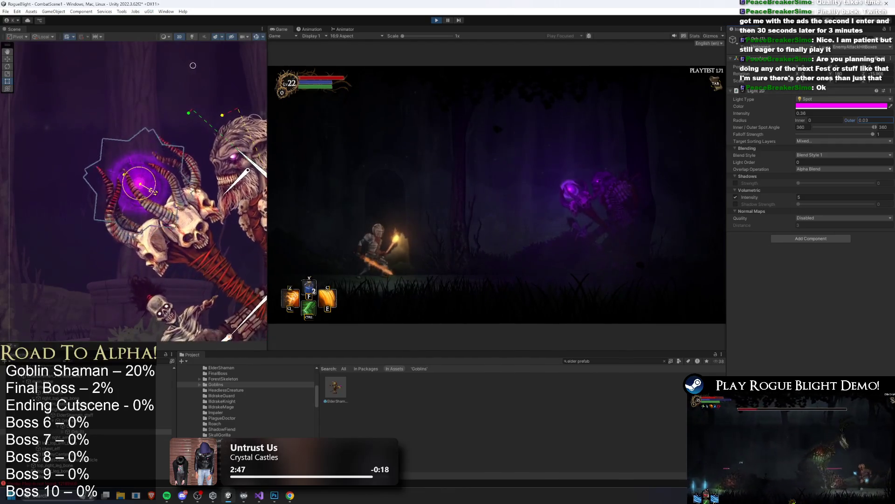
{"action": "key", "text": "Tab"}
{"action": "key", "text": "Tab"}
{"action": "key", "text": "Tab"}
{"action": "type", "text": "1"}
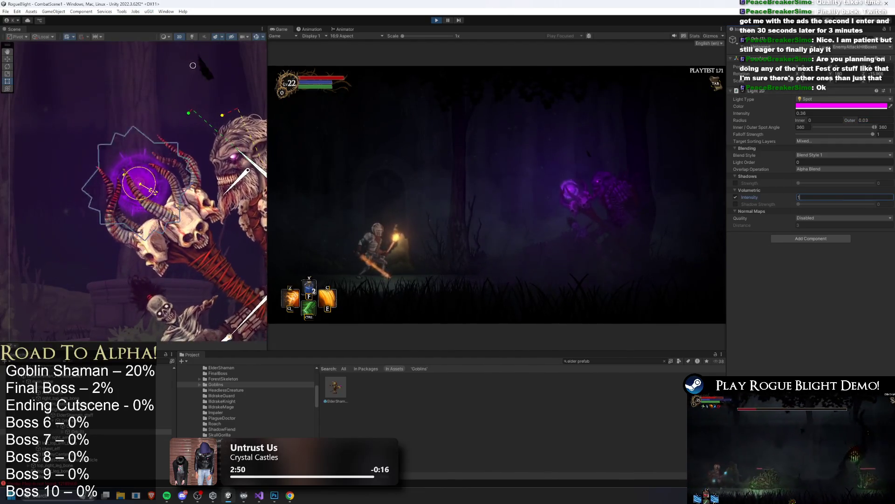
{"action": "key", "text": "Return"}
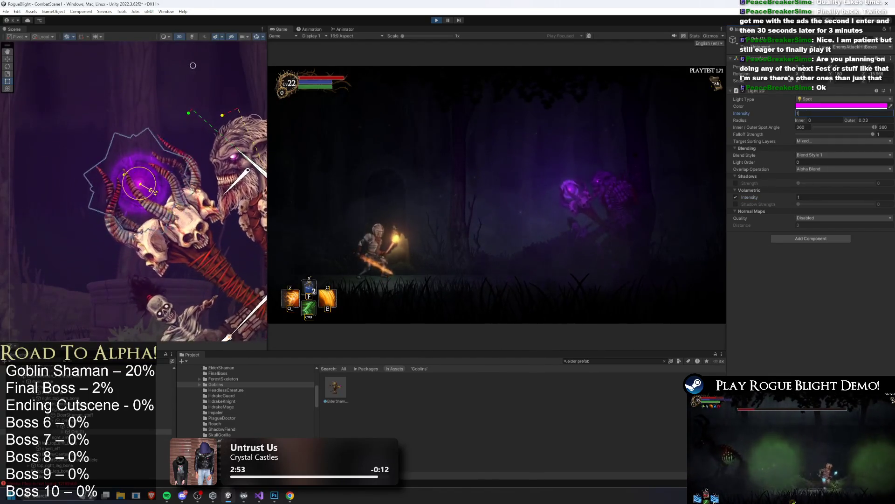
{"action": "key", "text": "Tab"}
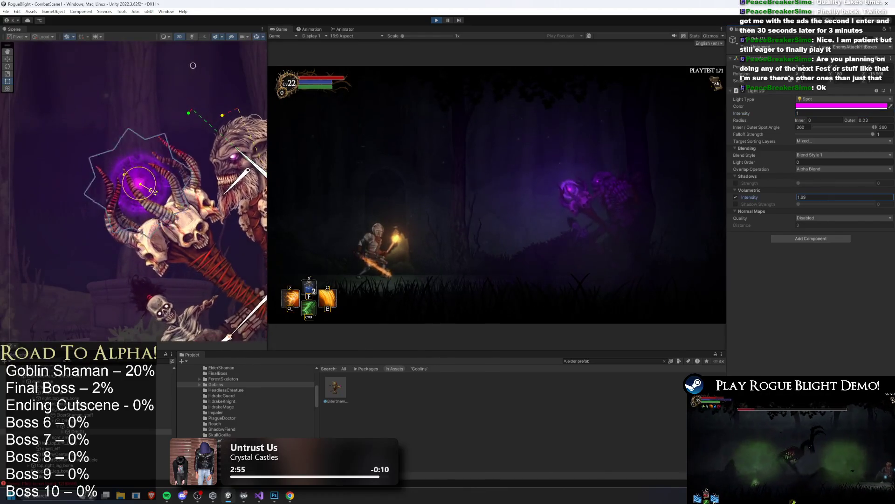
{"action": "key", "text": "BackSpace"}
{"action": "key", "text": "BackSpace"}
{"action": "key", "text": "BackSpace"}
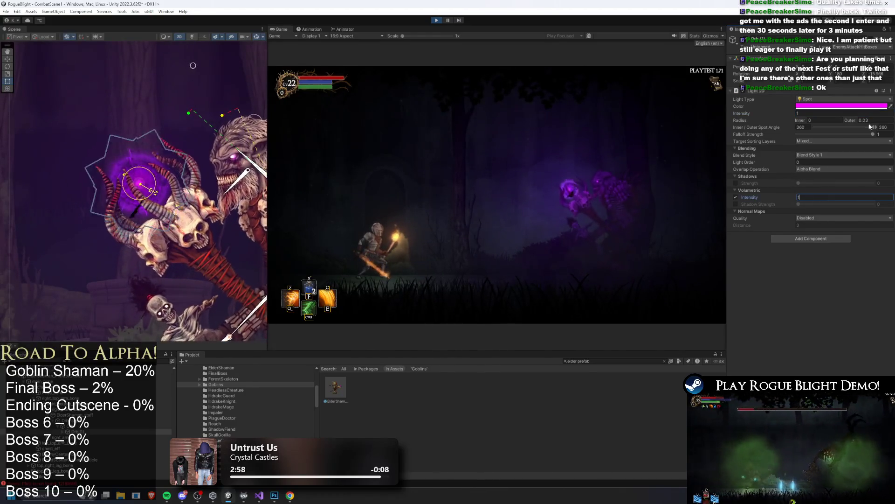
{"action": "left_click_drag", "start_coordinate": [850, 120], "coordinate": [851, 123]}
Trim the outer radius, set intensity to 0.3 and volumetric intensity to about 2.
{"action": "left_click", "coordinate": [821, 113]}
{"action": "type", "text": "0.3"}
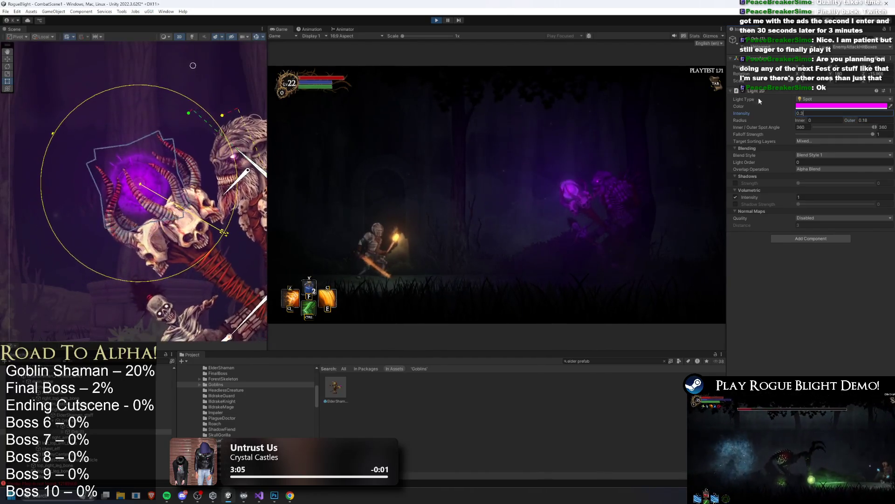
{"action": "left_click", "coordinate": [782, 198]}
{"action": "mouse_move", "coordinate": [751, 197]}
{"action": "left_mouse_down"}
{"action": "mouse_move", "coordinate": [795, 197]}
{"action": "mouse_move", "coordinate": [779, 198]}
{"action": "left_mouse_up"}
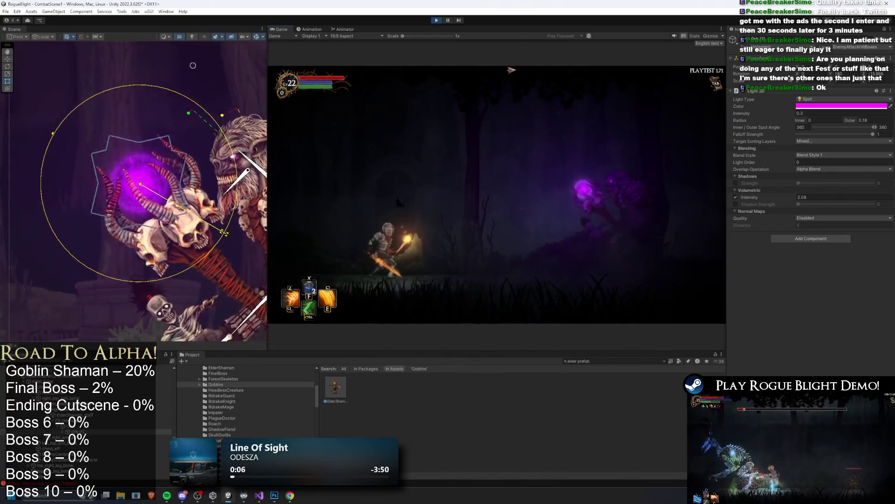
Copy the orb's Light 2D component values and exit Play mode.
{"action": "right_click", "coordinate": [763, 92]}
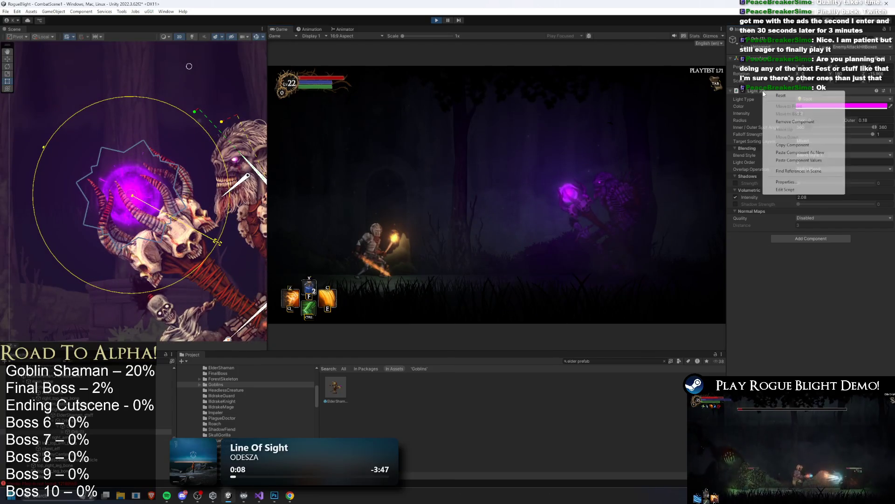
{"action": "left_click", "coordinate": [792, 137]}
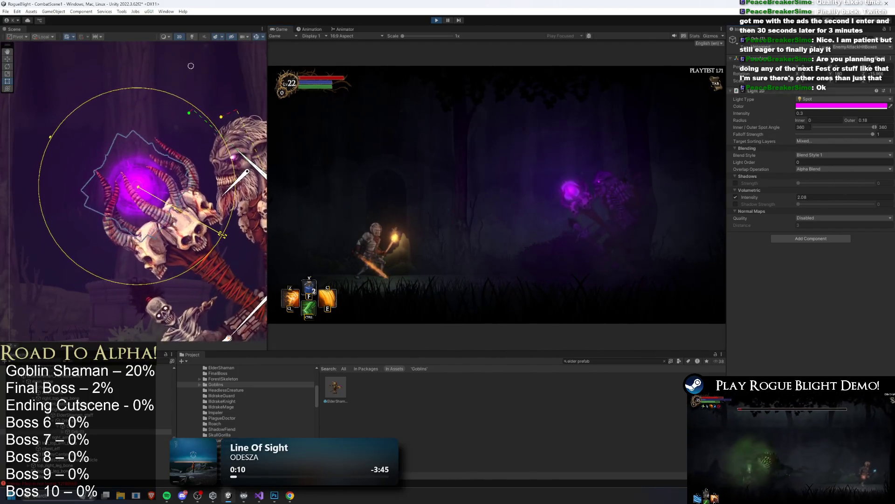
{"action": "right_click", "coordinate": [765, 92]}
{"action": "key", "text": "Escape"}
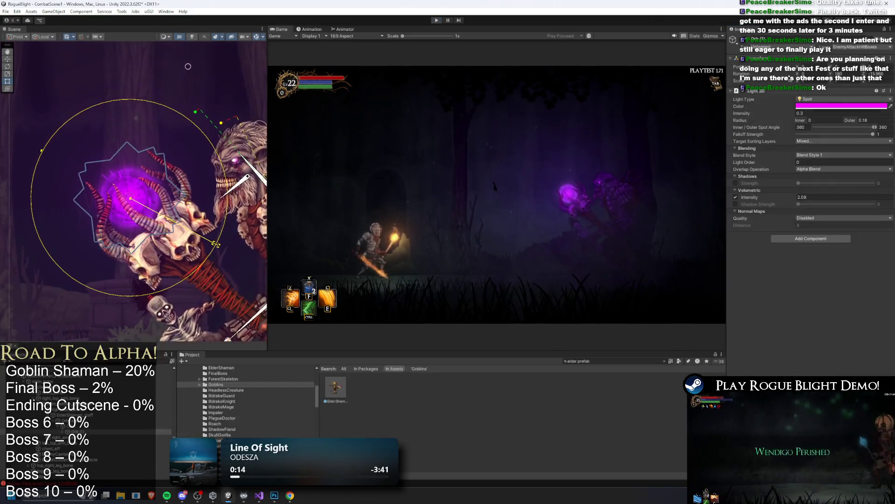
{"action": "key", "text": "ctrl+p"}
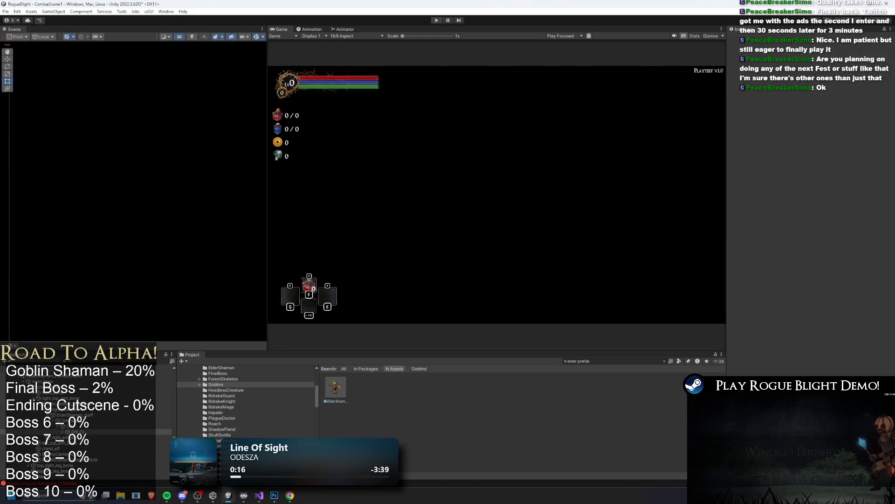
Open the ElderShaman prefab from the Project panel for editing.
{"action": "left_click", "coordinate": [335, 387]}
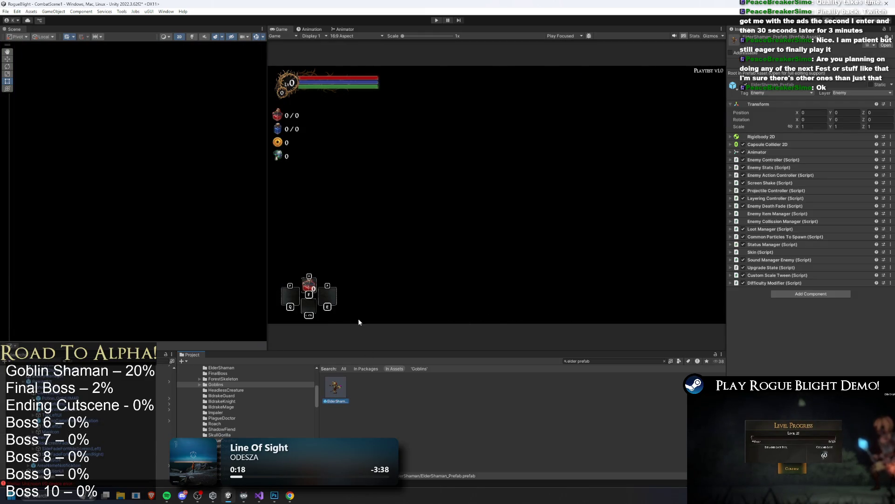
{"action": "double_click", "coordinate": [336, 387]}
{"action": "scroll", "coordinate": [196, 150], "scroll_direction": "up", "scroll_amount": 5}
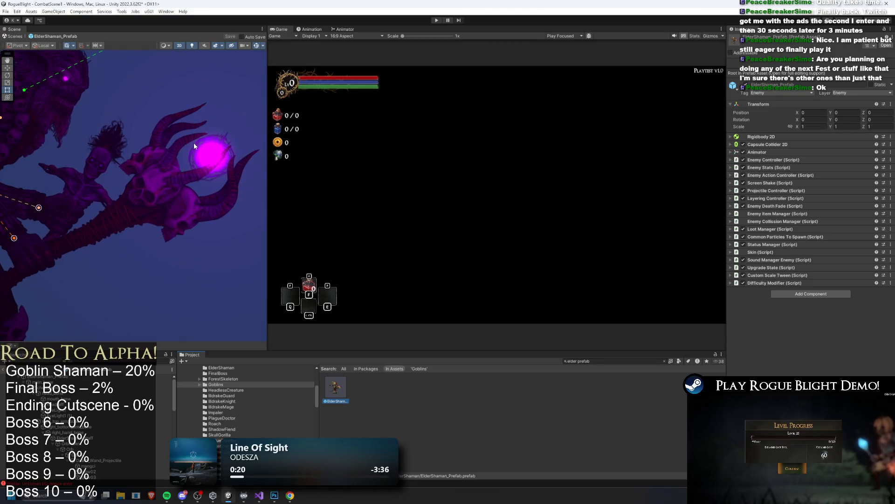
Paste the copied values onto the orb light: intensity 0.3, outer radius 0.18, volumetric 2.08.
{"action": "left_click", "coordinate": [212, 150]}
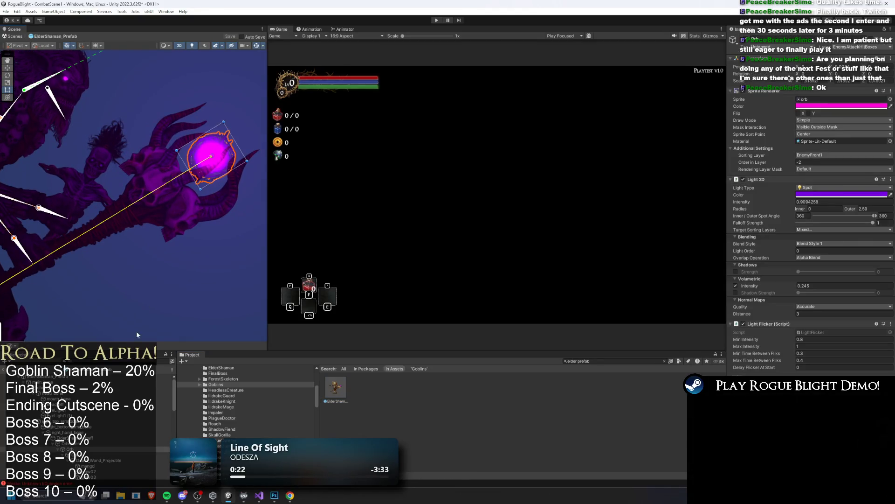
{"action": "left_click", "coordinate": [211, 154]}
{"action": "right_click", "coordinate": [761, 92]}
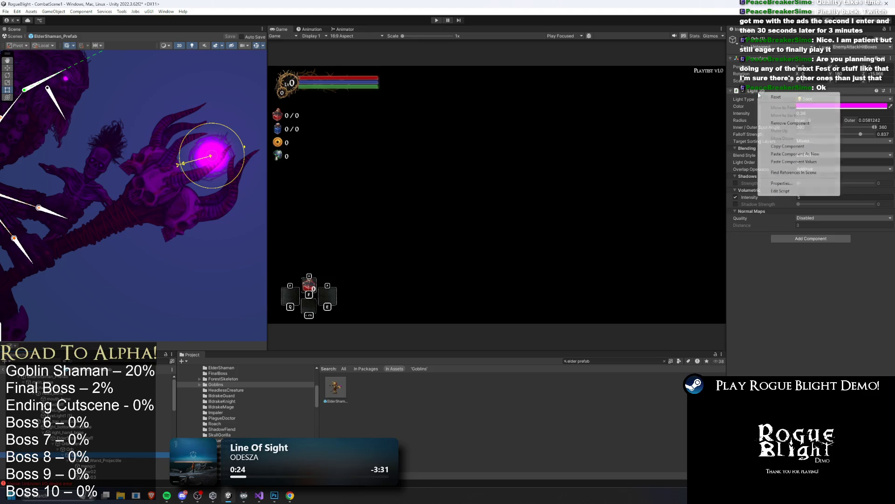
{"action": "left_click", "coordinate": [830, 161]}
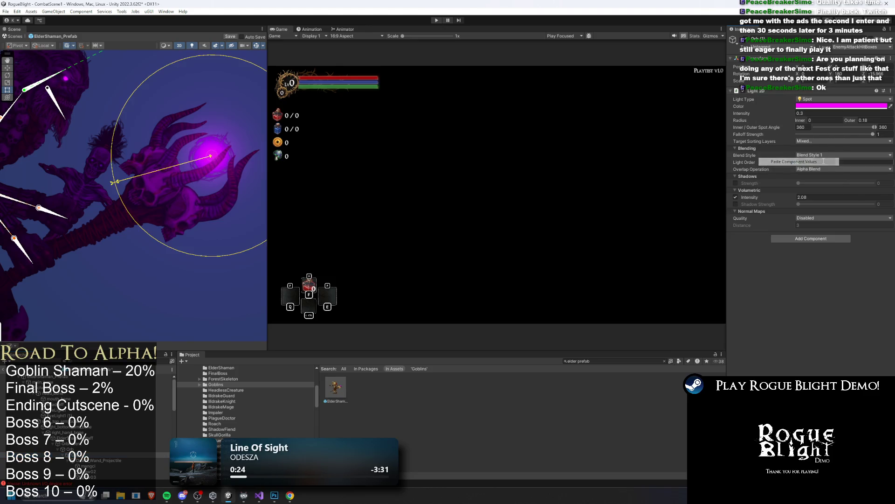
{"action": "left_click", "coordinate": [182, 294]}
{"action": "scroll", "coordinate": [215, 205], "scroll_direction": "up", "scroll_amount": 5}
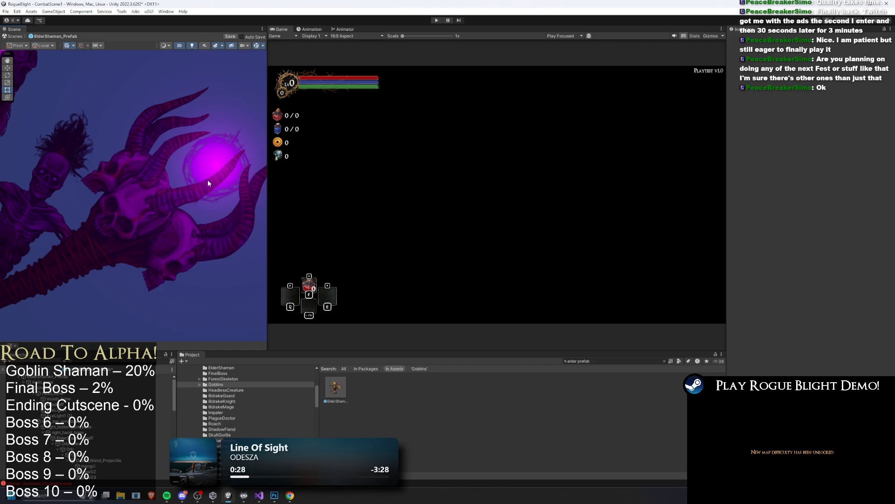
{"action": "scroll", "coordinate": [208, 180], "scroll_direction": "down", "scroll_amount": 5}
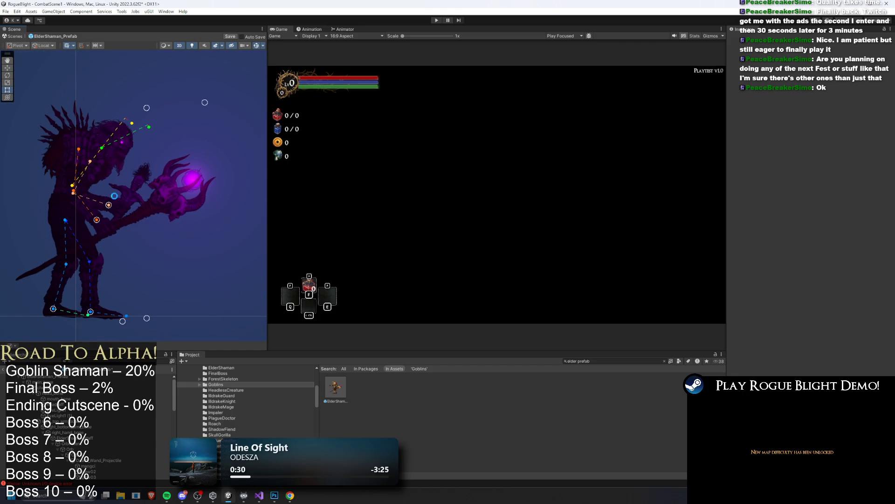
Create an empty object named 'Eyes' in the ElderShaman prefab.
{"action": "scroll", "coordinate": [124, 161], "scroll_direction": "up", "scroll_amount": 4}
{"action": "left_click", "coordinate": [119, 119]}
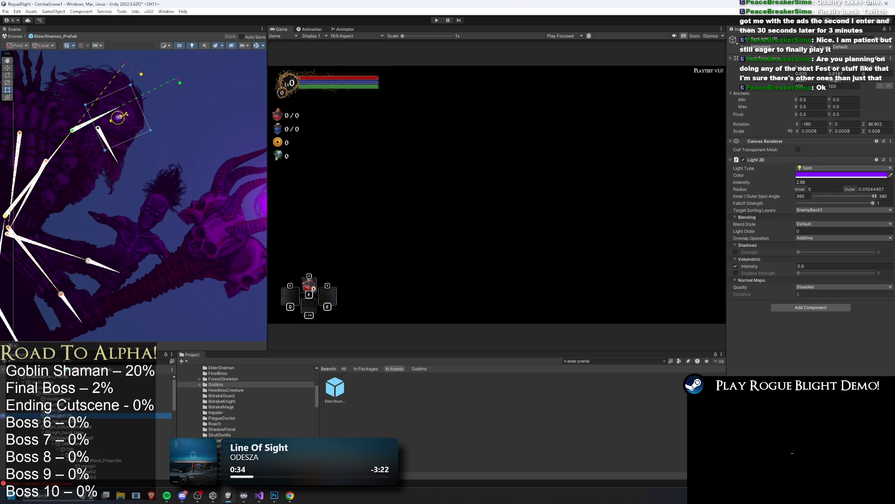
{"action": "left_click", "coordinate": [82, 410]}
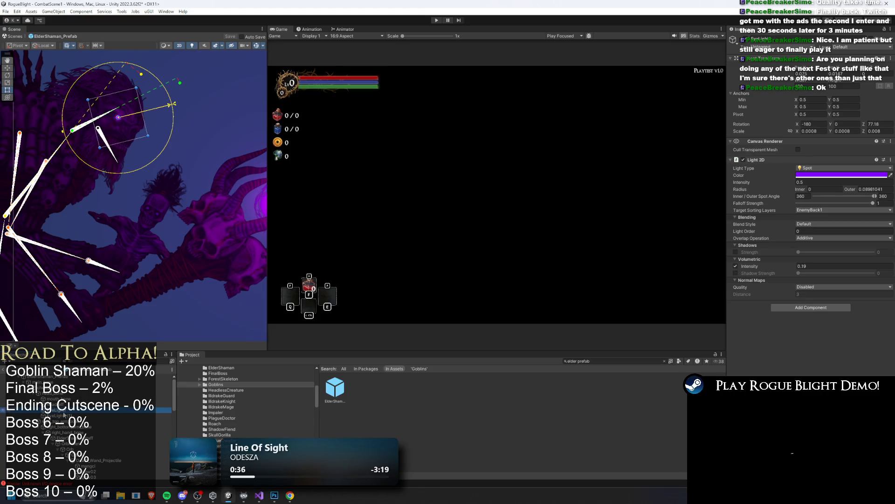
{"action": "right_click", "coordinate": [64, 412]}
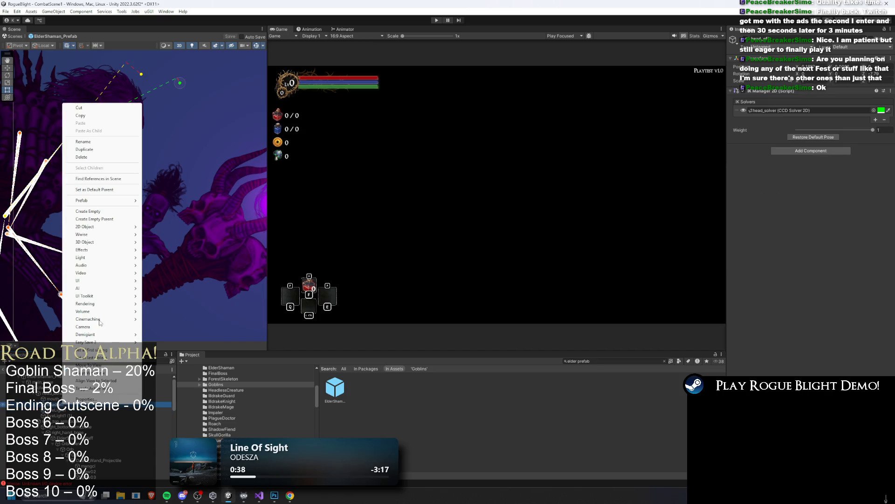
{"action": "left_click", "coordinate": [107, 213]}
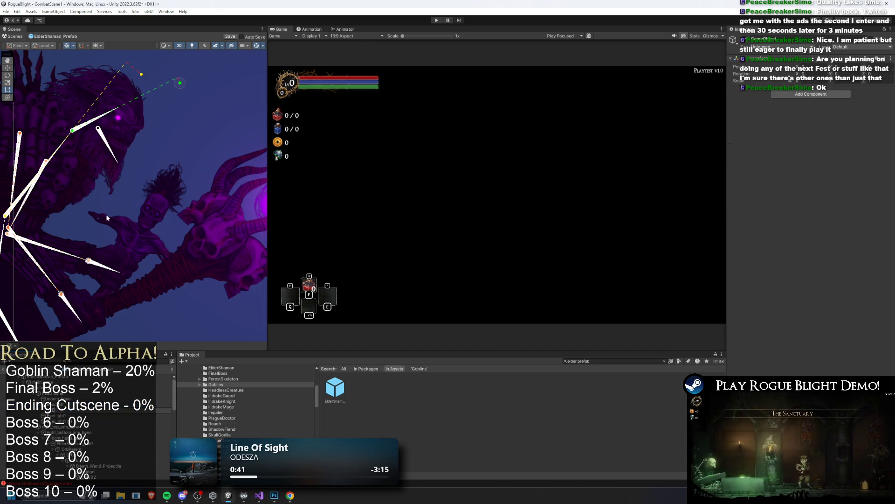
{"action": "type", "text": "Eyes"}
{"action": "key", "text": "Return"}
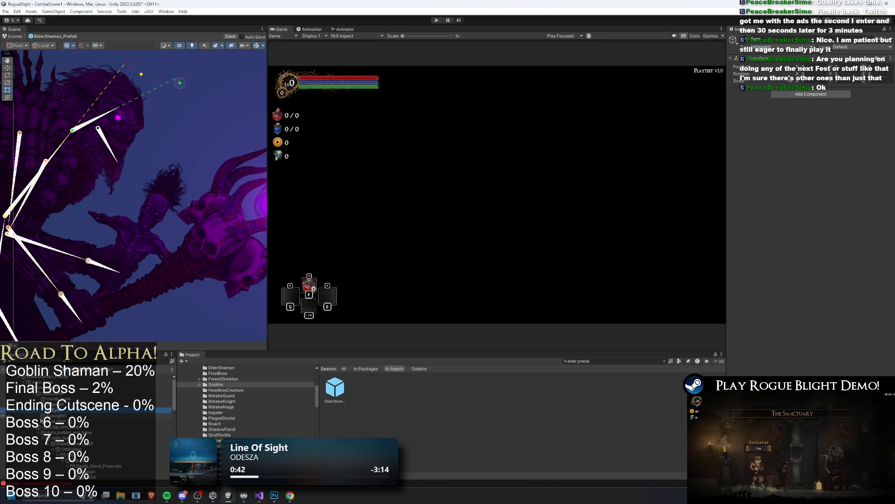
Start renaming EyeLight (1), then reselect the glowing staff orb.
{"action": "left_click", "coordinate": [59, 415]}
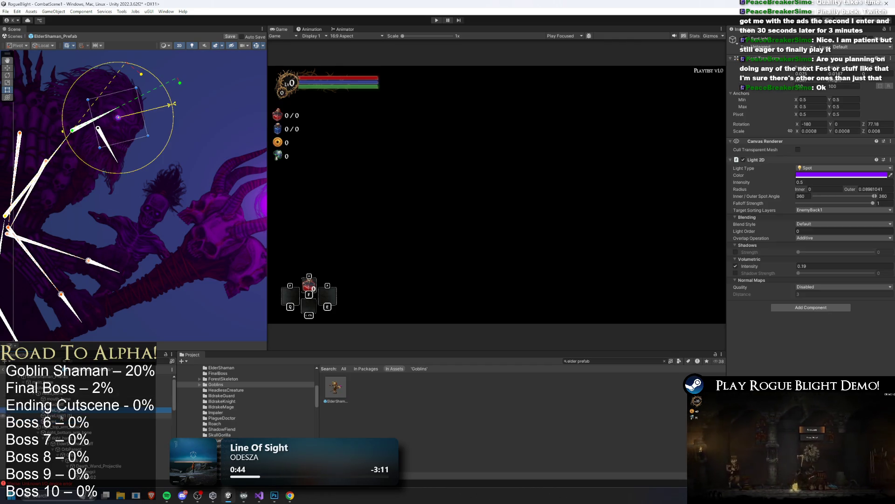
{"action": "left_click", "coordinate": [58, 422]}
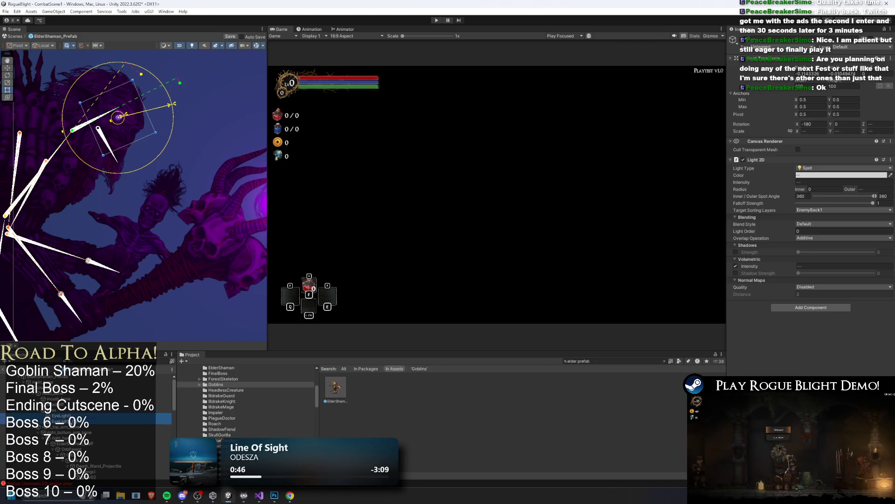
{"action": "right_click", "coordinate": [69, 421]}
{"action": "left_click", "coordinate": [94, 167]}
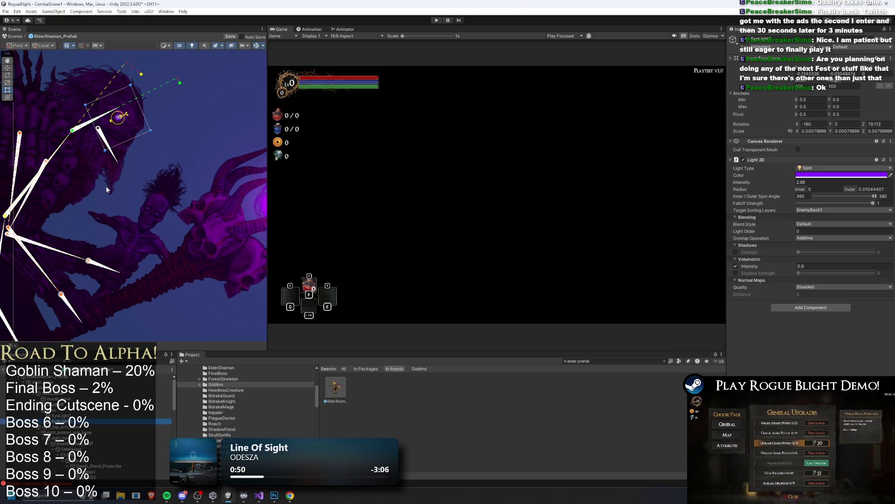
{"action": "left_click", "coordinate": [253, 231]}
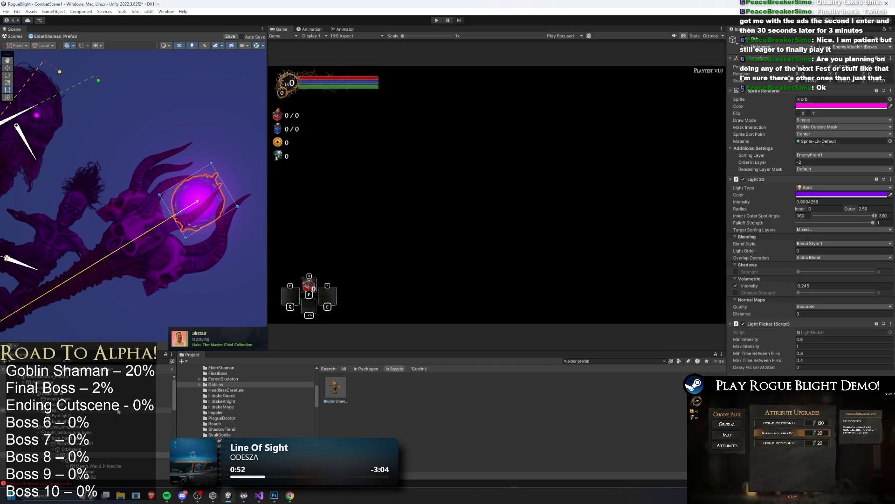
{"action": "left_click", "coordinate": [91, 450]}
{"action": "left_click", "coordinate": [77, 460]}
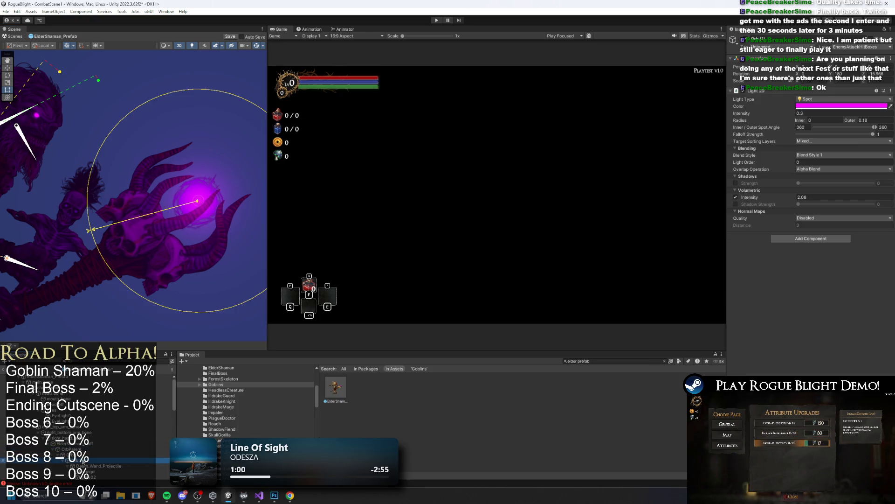
{"action": "left_click_drag", "start_coordinate": [115, 269], "coordinate": [184, 273]}
{"action": "left_click", "coordinate": [137, 211]}
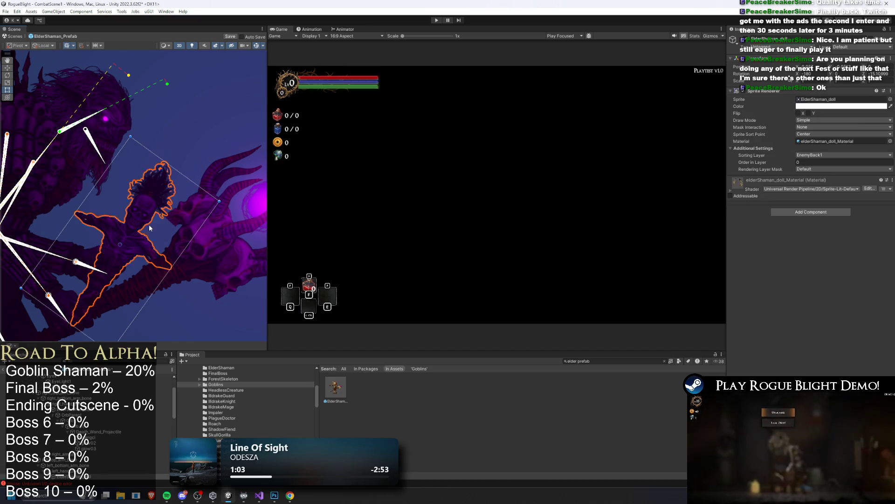
{"action": "left_click", "coordinate": [107, 119]}
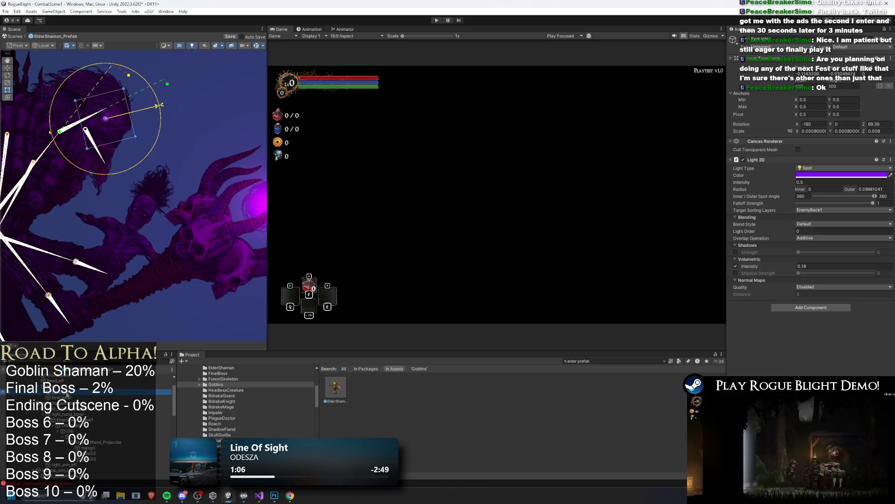
{"action": "left_click", "coordinate": [77, 403]}
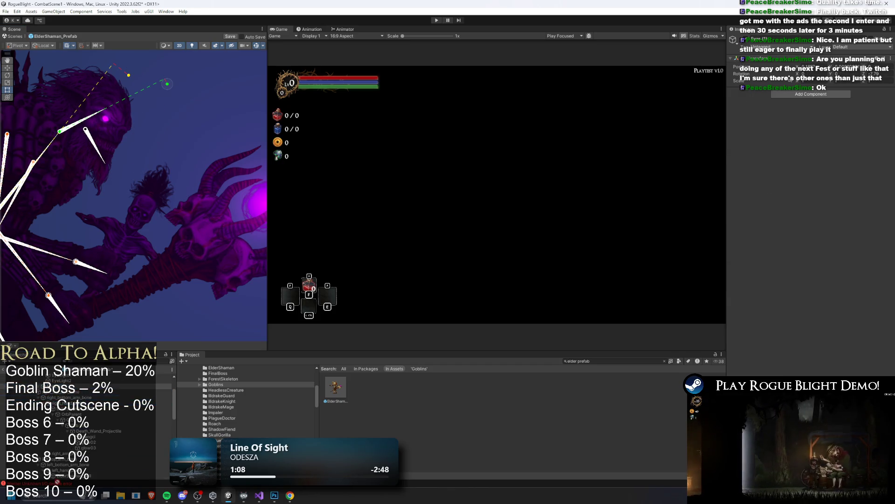
{"action": "scroll", "coordinate": [86, 419], "scroll_direction": "down", "scroll_amount": 5}
{"action": "scroll", "coordinate": [87, 420], "scroll_direction": "up", "scroll_amount": 3}
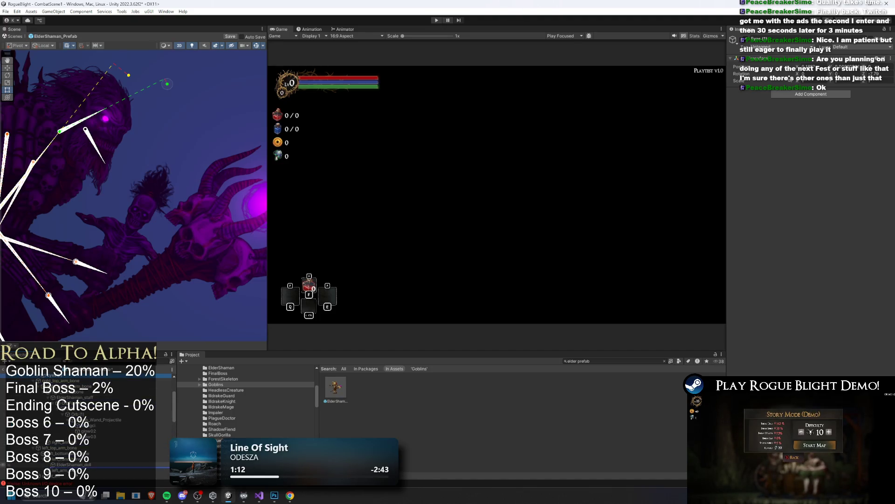
{"action": "key", "text": "ctrl+d"}
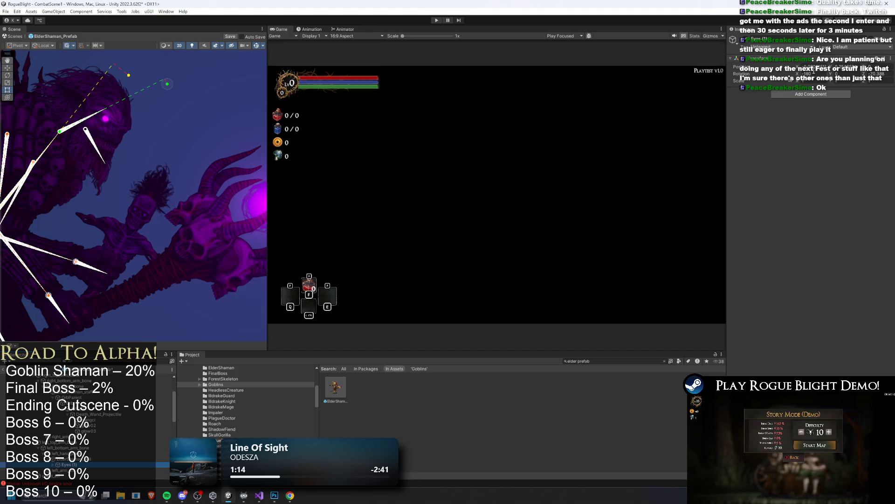
{"action": "key", "text": "ctrl+v"}
{"action": "key", "text": "Tab"}
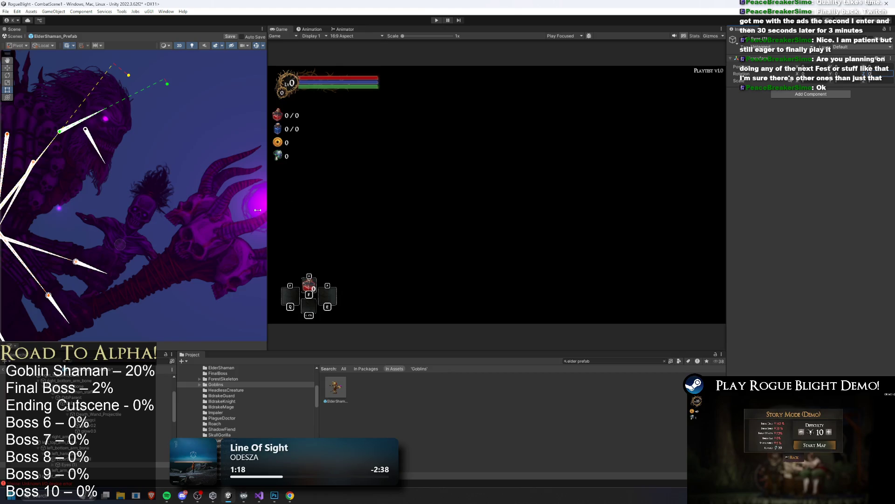
{"action": "scroll", "coordinate": [112, 216], "scroll_direction": "down", "scroll_amount": 3}
{"action": "left_click", "coordinate": [81, 460]}
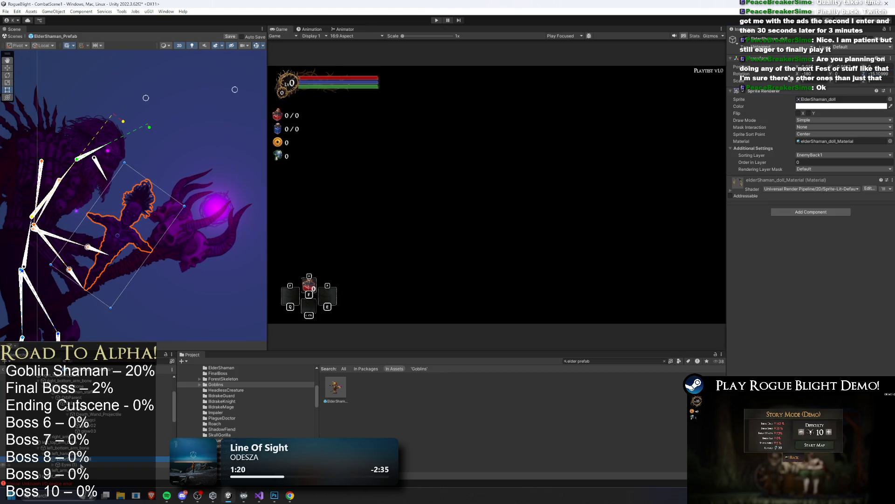
{"action": "left_click", "coordinate": [65, 465]}
{"action": "key", "text": "w"}
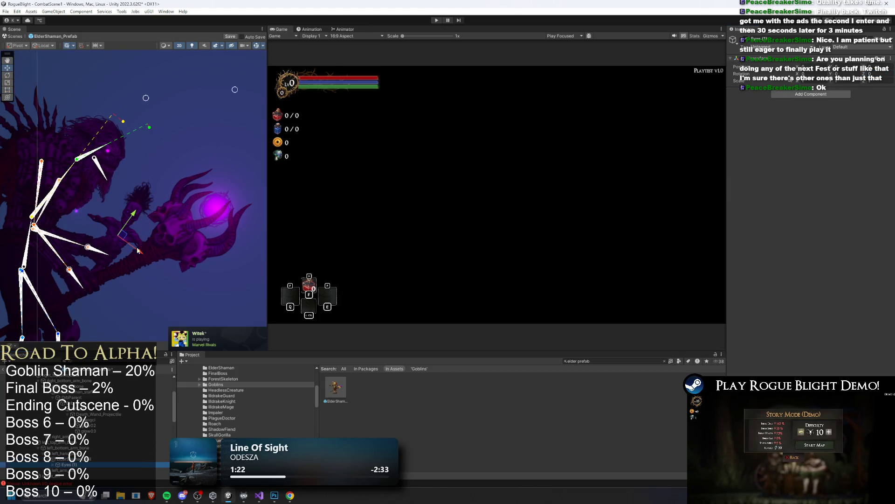
{"action": "left_click_drag", "start_coordinate": [124, 235], "coordinate": [152, 229]}
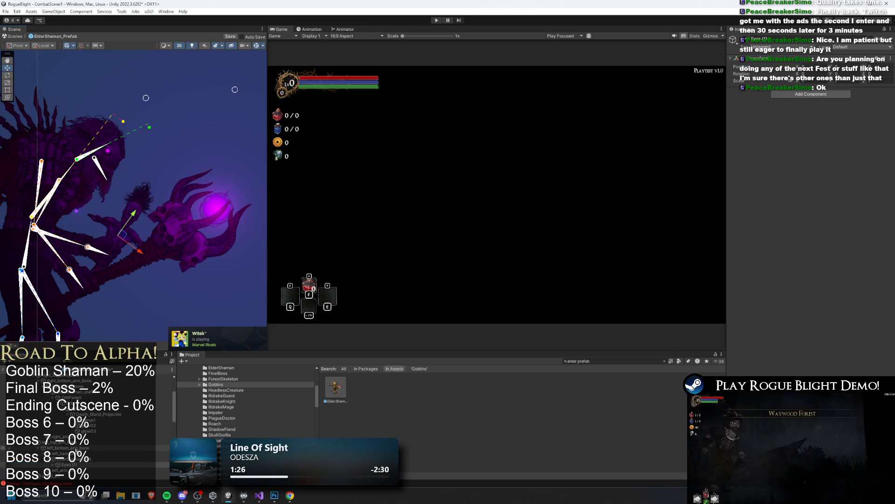
{"action": "key", "text": "ctrl+z"}
{"action": "scroll", "coordinate": [142, 230], "scroll_direction": "up", "scroll_amount": 1}
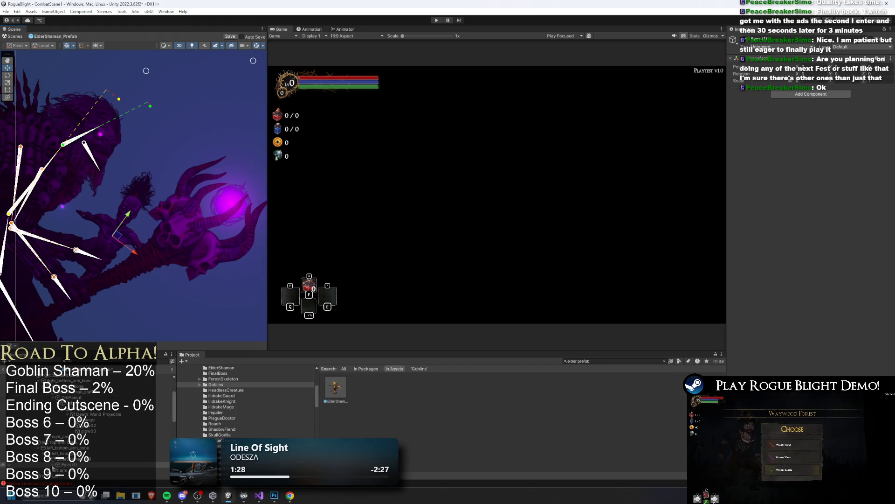
{"action": "left_click", "coordinate": [66, 470]}
Place a Light 2D on the skull's left eye and duplicate it onto the right eye.
{"action": "left_click", "coordinate": [63, 206], "text": "shift"}
{"action": "scroll", "coordinate": [73, 205], "scroll_direction": "up", "scroll_amount": 2}
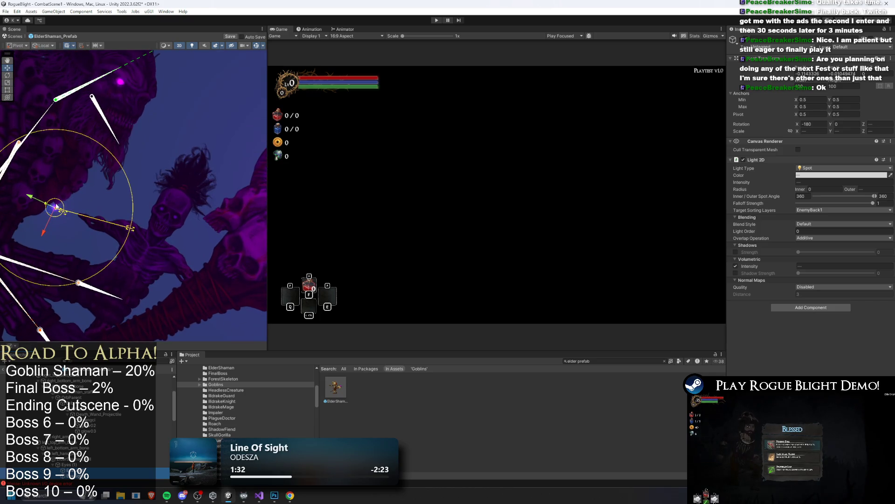
{"action": "scroll", "coordinate": [56, 206], "scroll_direction": "down", "scroll_amount": 1}
{"action": "left_click_drag", "start_coordinate": [55, 213], "coordinate": [142, 208]}
{"action": "key", "text": "f"}
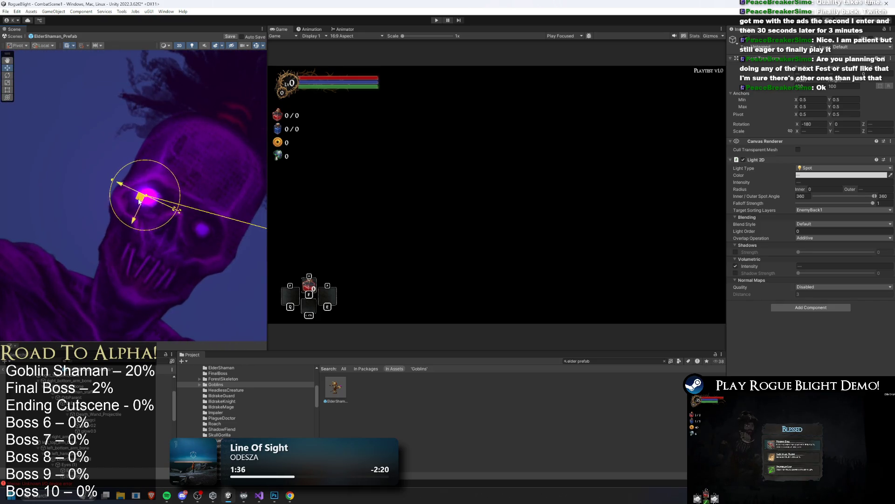
{"action": "key", "text": "ctrl+d"}
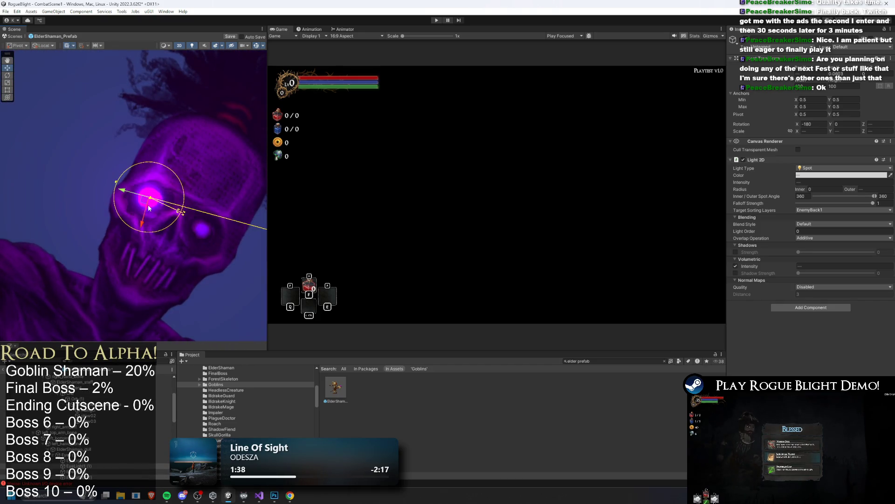
{"action": "left_click_drag", "start_coordinate": [150, 199], "coordinate": [198, 234]}
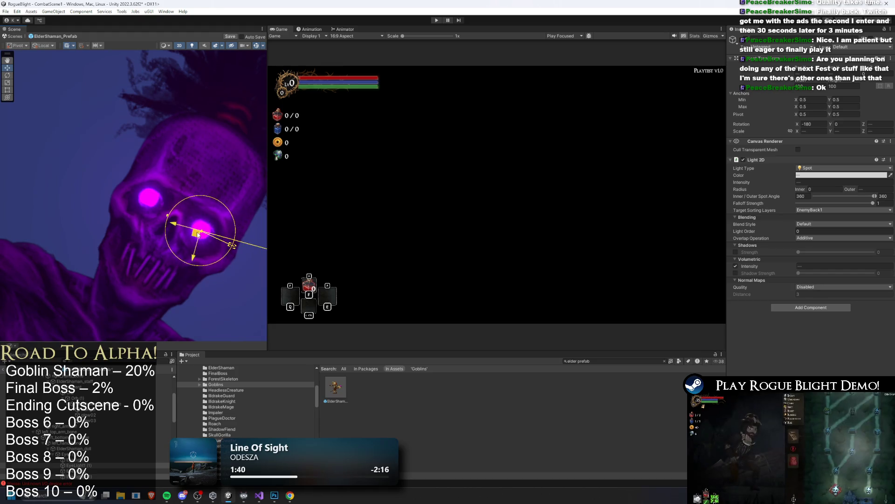
{"action": "left_click", "coordinate": [87, 460]}
{"action": "left_click", "coordinate": [80, 465], "text": "ctrl"}
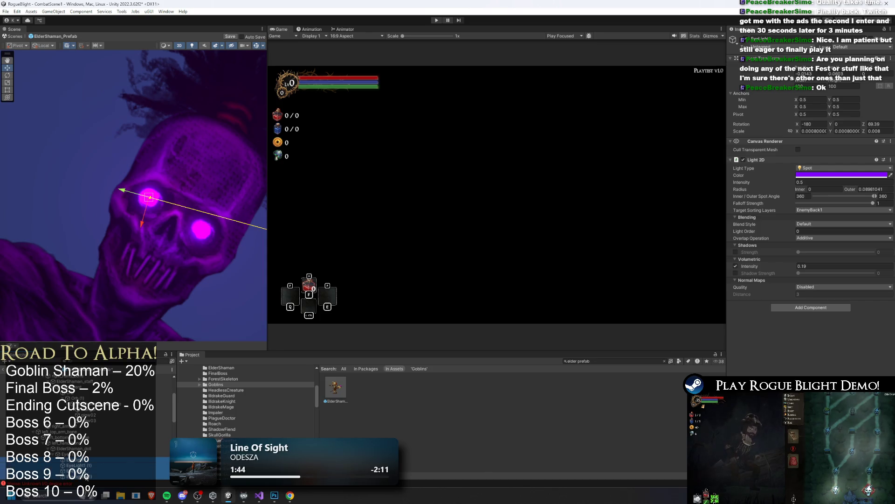
{"action": "left_click", "coordinate": [839, 174]}
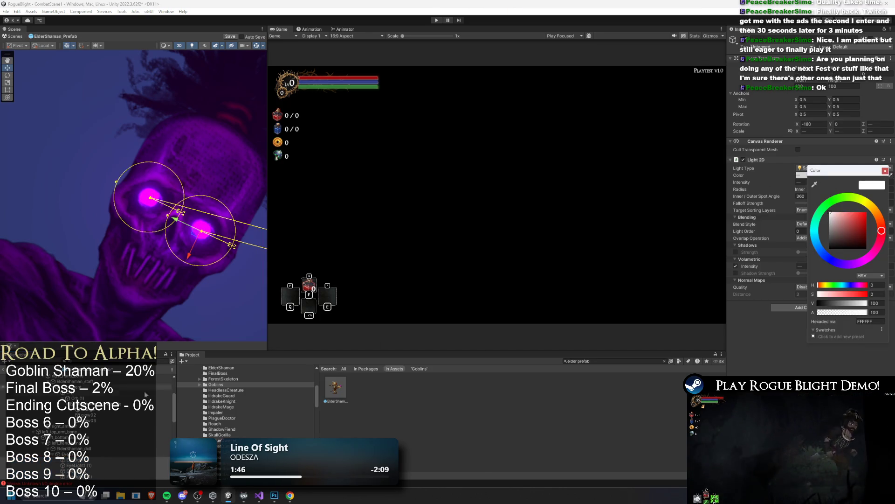
Recolour both selected eye lights from magenta to saturated red (F60000).
{"action": "key", "text": "Escape"}
{"action": "left_click", "coordinate": [111, 476]}
{"action": "left_click", "coordinate": [96, 431]}
{"action": "left_click", "coordinate": [95, 439]}
{"action": "key", "text": "Down"}
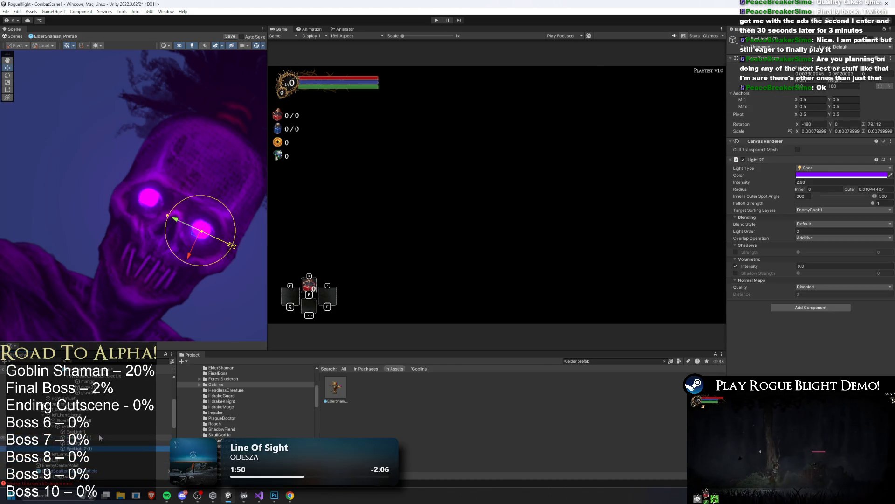
{"action": "left_click", "coordinate": [79, 437], "text": "ctrl"}
{"action": "left_click", "coordinate": [851, 174]}
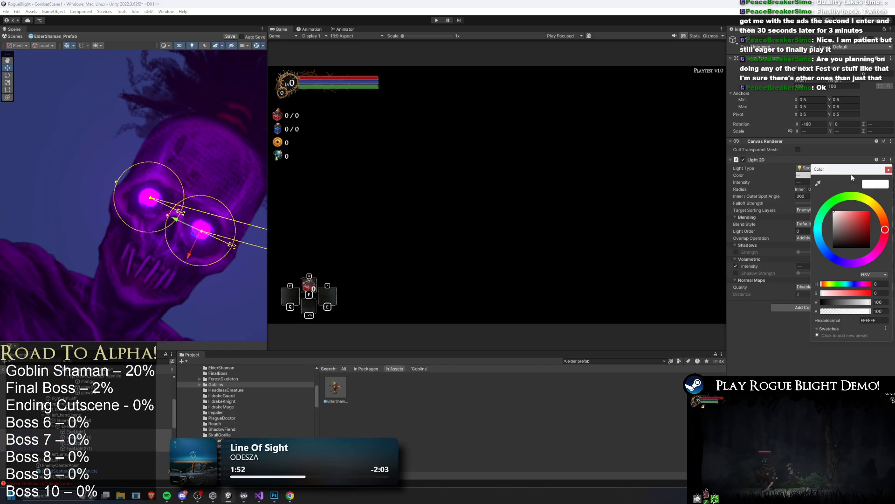
{"action": "left_click_drag", "start_coordinate": [840, 215], "coordinate": [789, 192]}
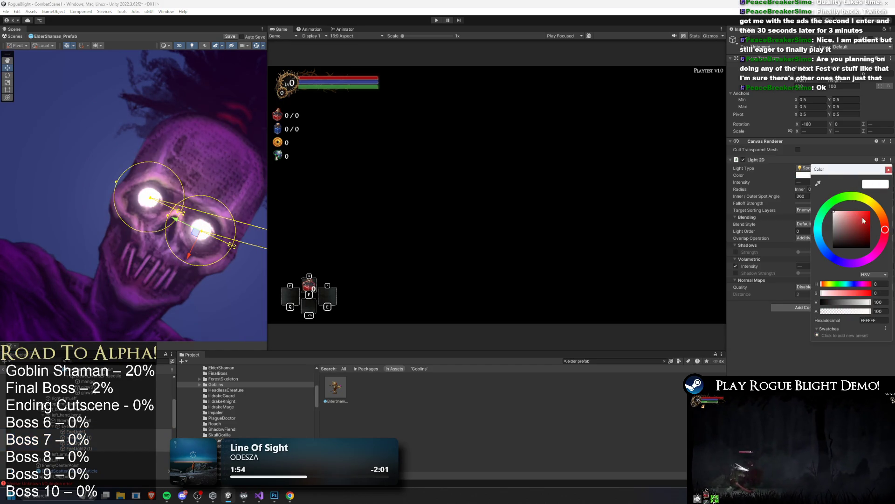
{"action": "left_click_drag", "start_coordinate": [864, 220], "coordinate": [879, 216]}
Frame one eye light and check its new red colour, then deselect.
{"action": "scroll", "coordinate": [116, 210], "scroll_direction": "down", "scroll_amount": 10}
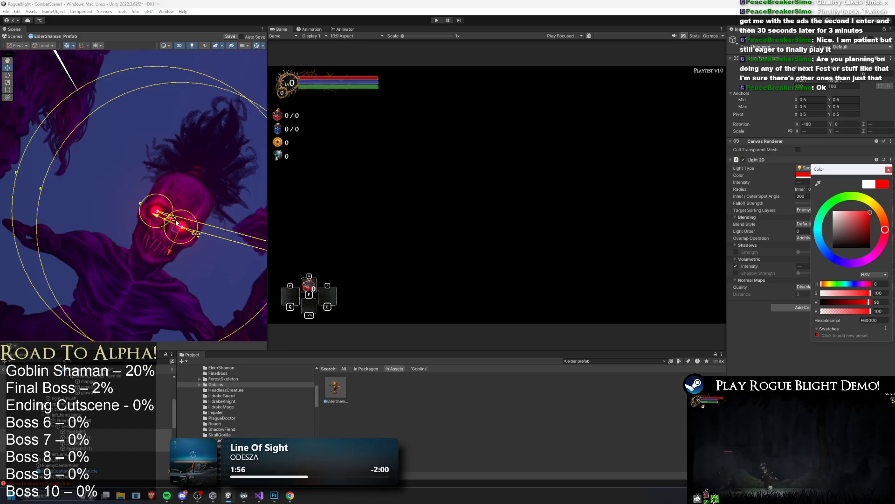
{"action": "left_click", "coordinate": [203, 163]}
{"action": "scroll", "coordinate": [204, 164], "scroll_direction": "down", "scroll_amount": 2}
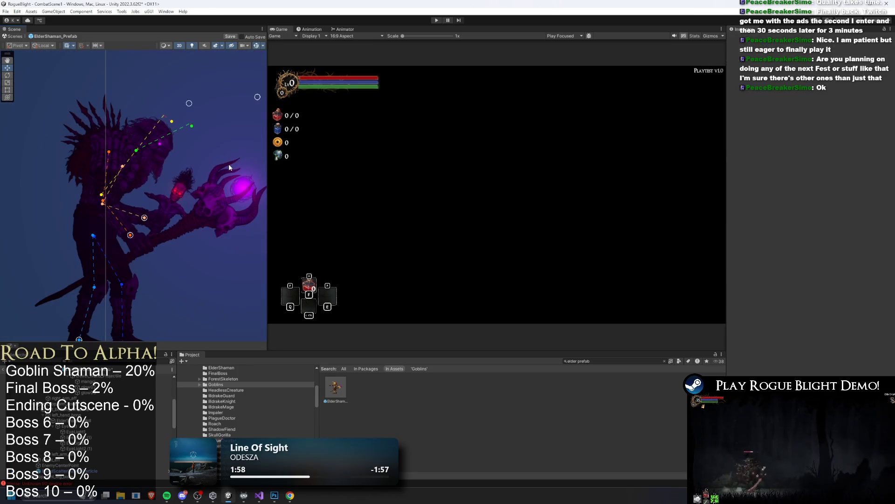
{"action": "left_click", "coordinate": [233, 167]}
{"action": "key", "text": "f"}
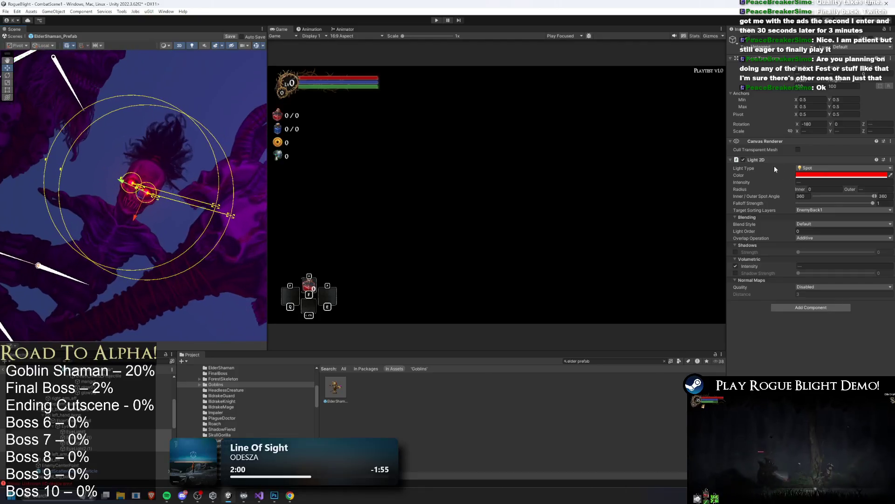
{"action": "left_click", "coordinate": [799, 175]}
{"action": "left_click", "coordinate": [228, 80]}
{"action": "scroll", "coordinate": [228, 80], "scroll_direction": "down", "scroll_amount": 6}
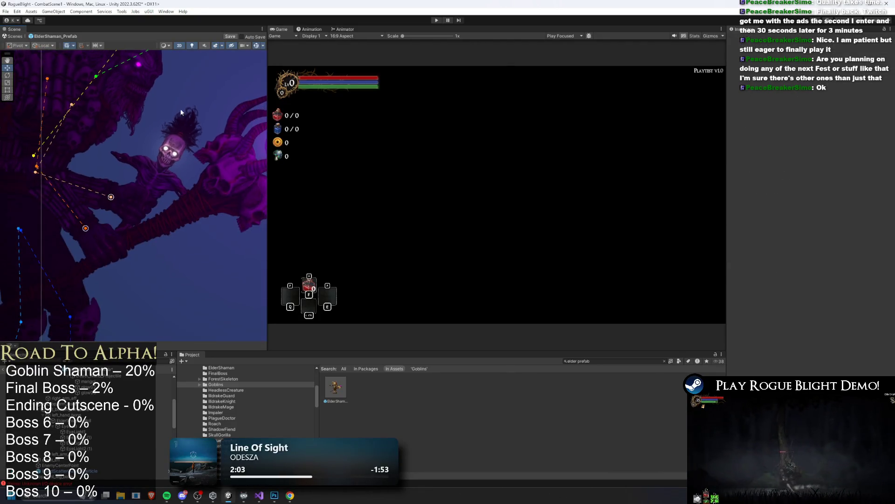
Playtest in a maximized Game view, running the knight into the ElderShaman, then bring up Start.
{"action": "left_click", "coordinate": [437, 20]}
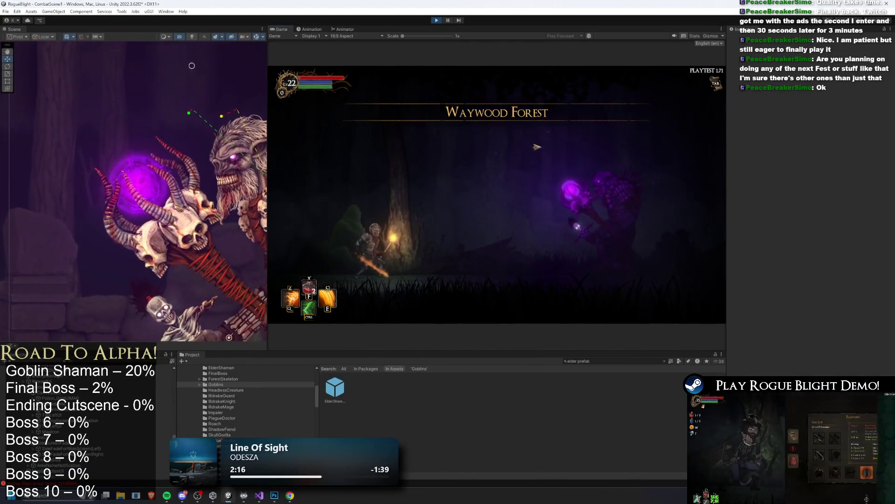
{"action": "key", "text": "ctrl+shift+p"}
{"action": "left_click", "coordinate": [581, 36]}
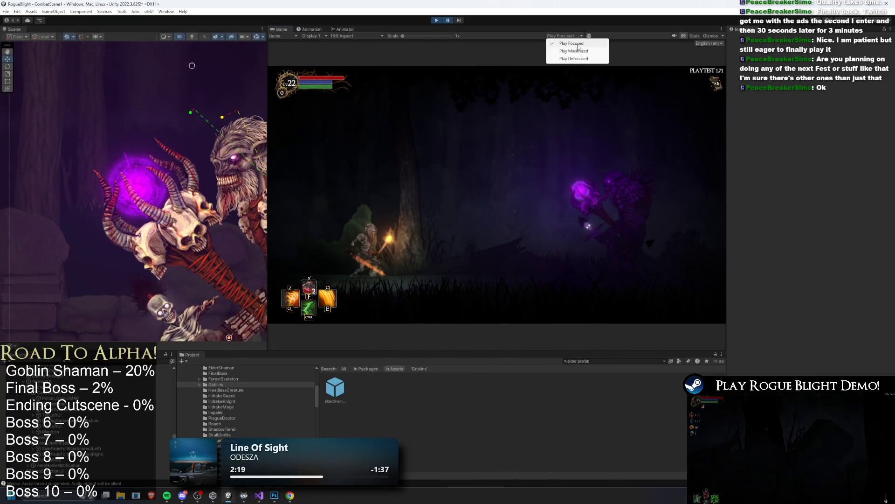
{"action": "left_click", "coordinate": [566, 48]}
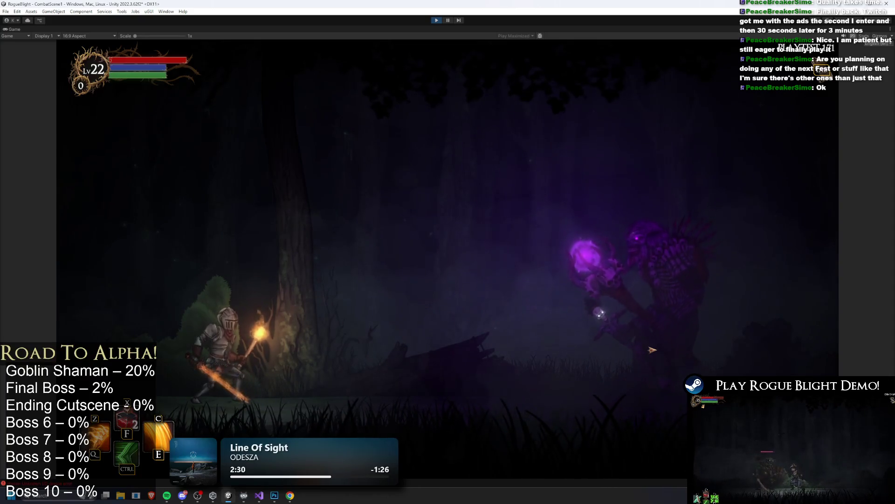
{"action": "key", "text": "d"}
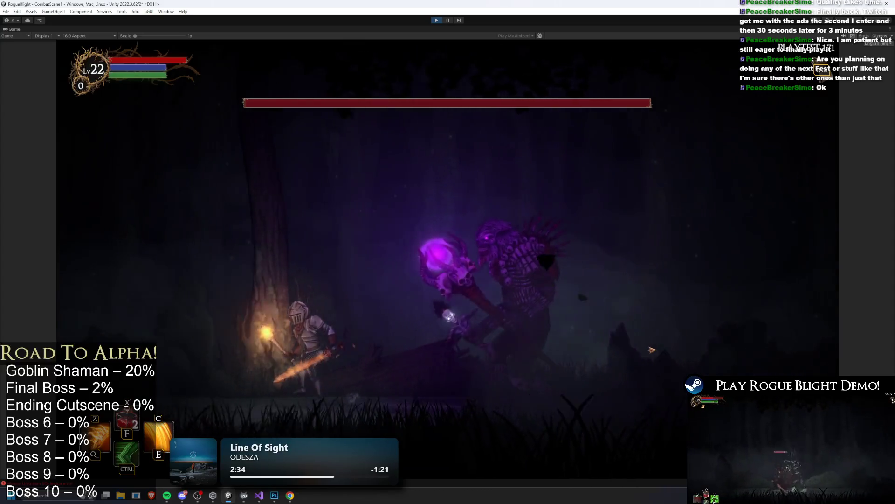
{"action": "key", "text": "space"}
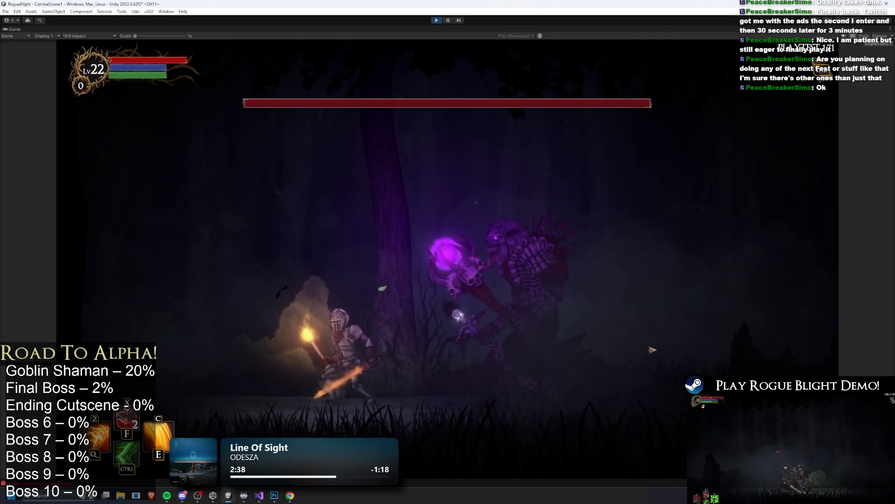
{"action": "key", "text": "super"}
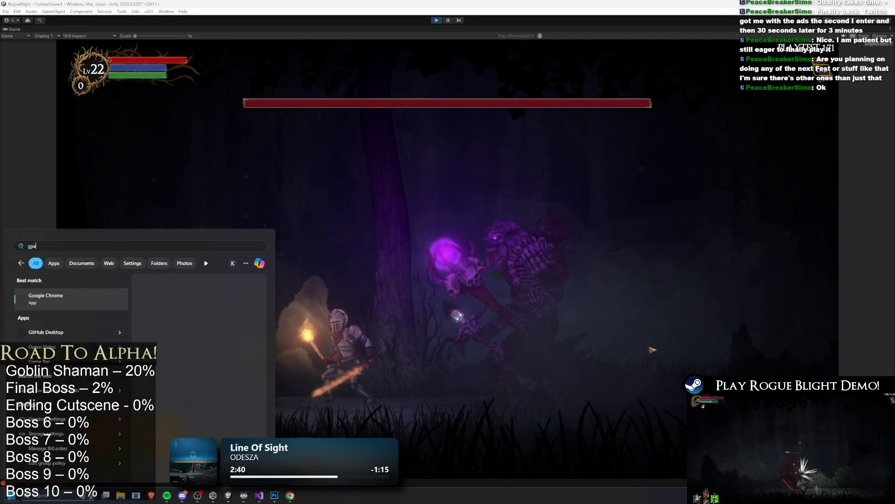
Capture the game area as a Gyazo clip, stop play mode, and close the clip page.
{"action": "key", "text": "Escape"}
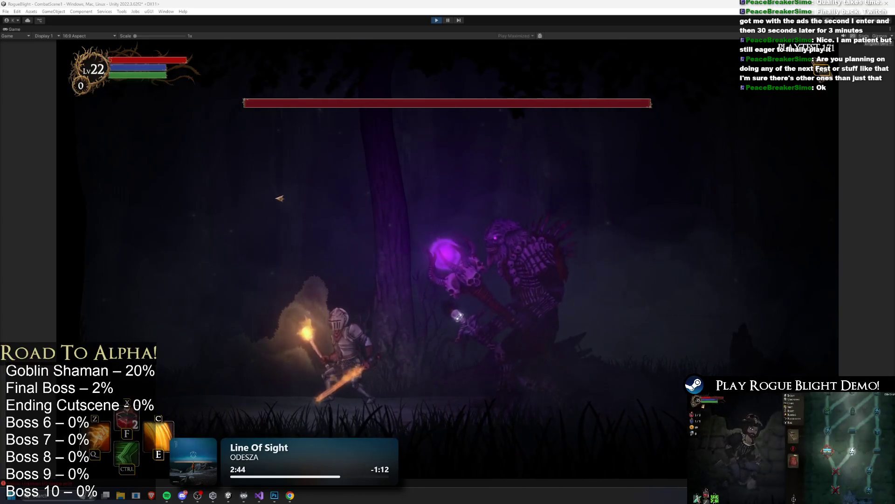
{"action": "key", "text": "super+shift+s"}
{"action": "mouse_move", "coordinate": [254, 186]}
{"action": "left_mouse_down"}
{"action": "mouse_move", "coordinate": [360, 246]}
{"action": "mouse_move", "coordinate": [622, 494]}
{"action": "mouse_move", "coordinate": [622, 435]}
{"action": "left_mouse_up"}
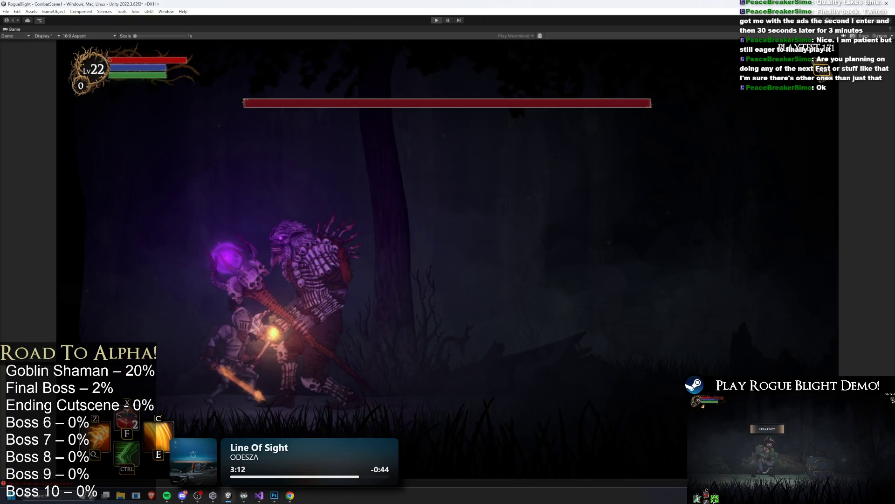
{"action": "key", "text": "ctrl+p"}
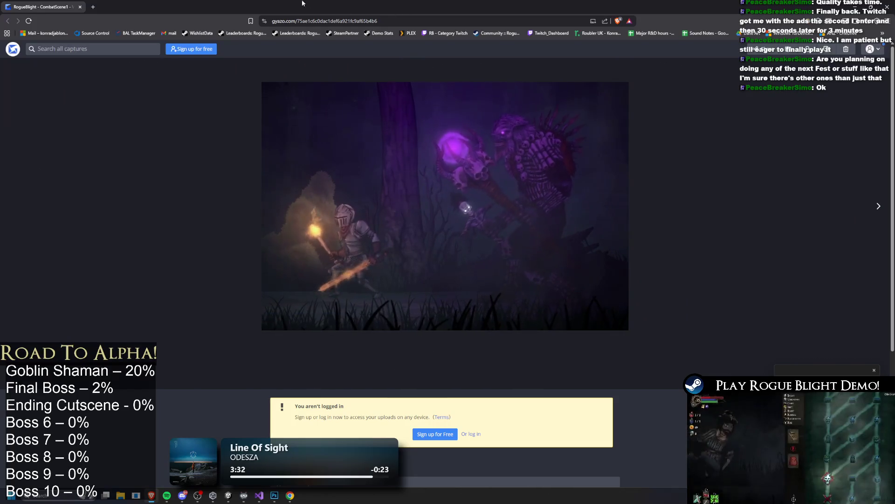
{"action": "key", "text": "ctrl+w"}
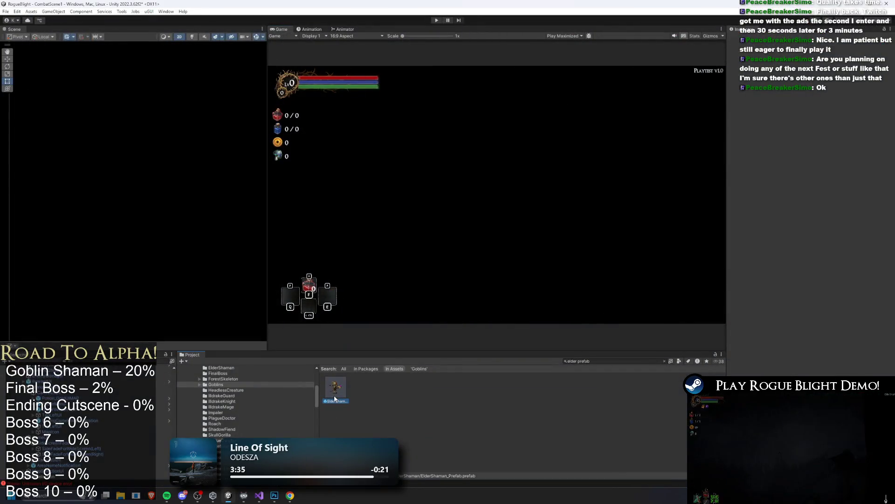
Adjust the ElderShaman prefab's Capsule Collider 2D around its feet and save the prefab.
{"action": "double_click", "coordinate": [335, 387]}
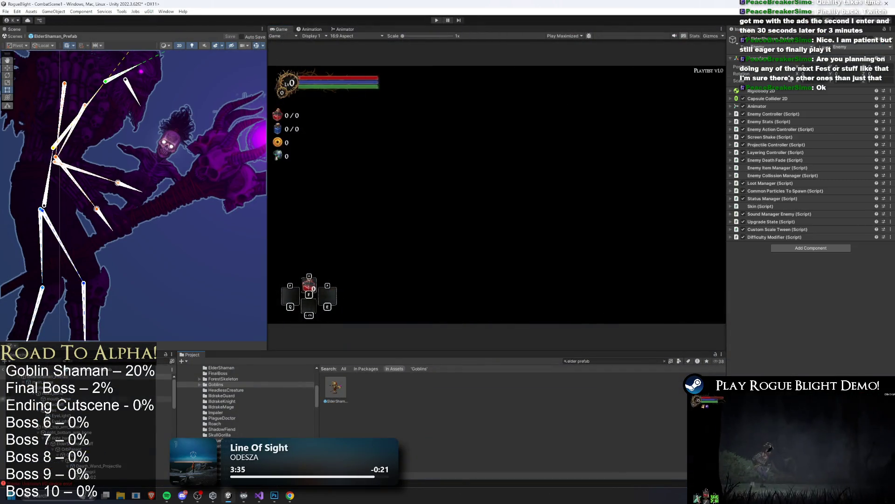
{"action": "left_click", "coordinate": [821, 98]}
{"action": "mouse_move", "coordinate": [262, 217]}
{"action": "left_mouse_down"}
{"action": "mouse_move", "coordinate": [141, 164]}
{"action": "mouse_move", "coordinate": [154, 230]}
{"action": "mouse_move", "coordinate": [143, 238]}
{"action": "left_mouse_up"}
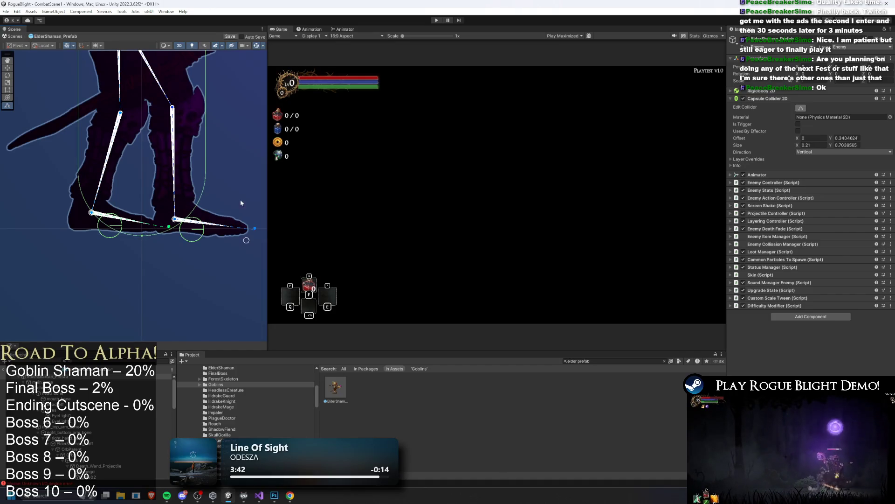
{"action": "key", "text": "ctrl+s"}
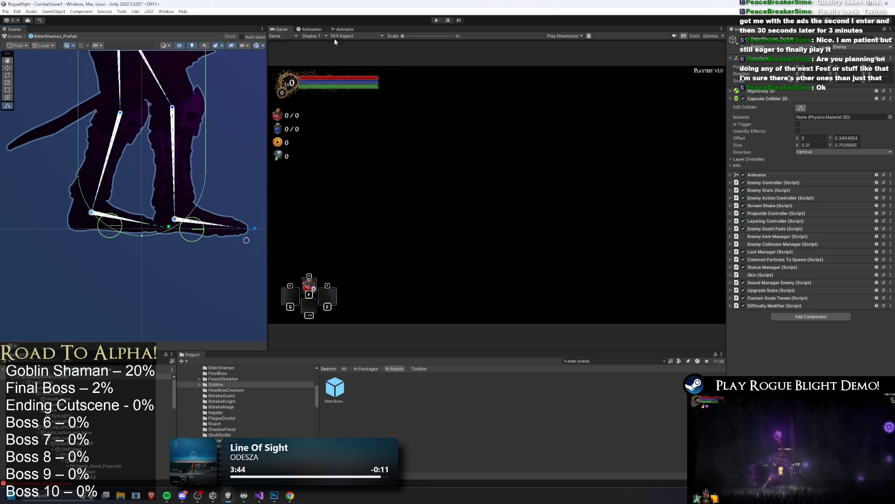
Preview the idle_elder_shaman animation pose, then start playtesting the game.
{"action": "left_click", "coordinate": [311, 29]}
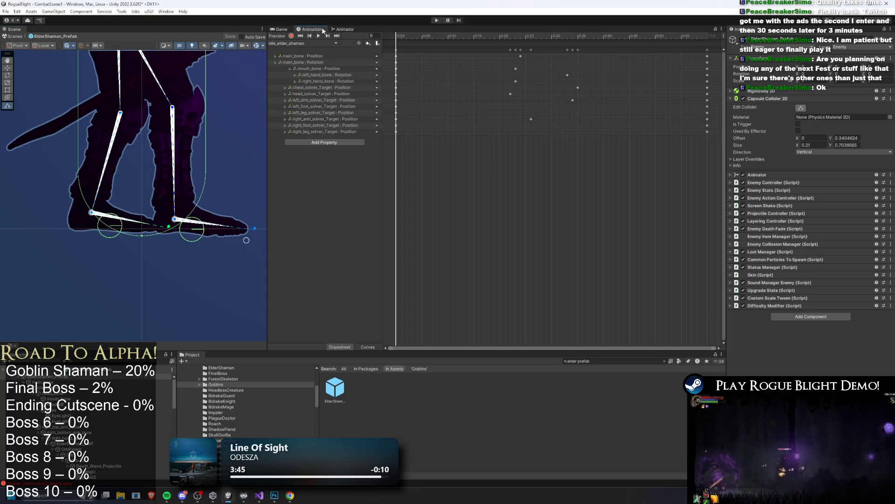
{"action": "left_click", "coordinate": [405, 36]}
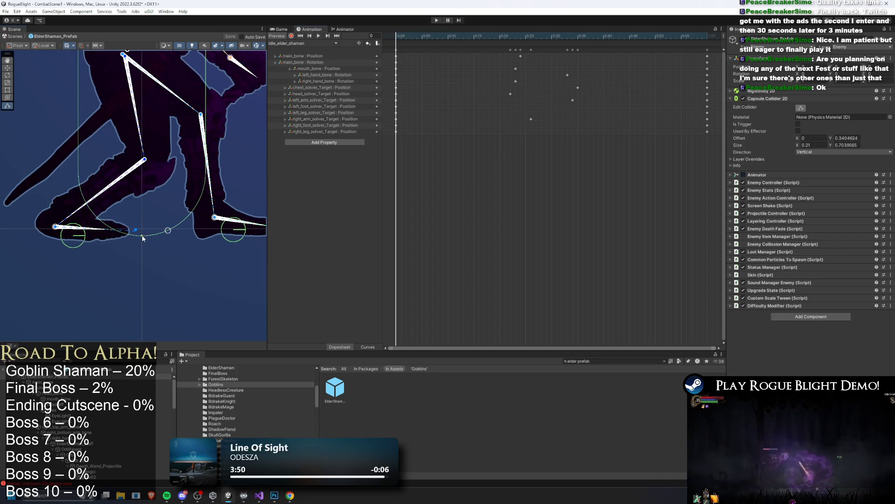
{"action": "left_click_drag", "start_coordinate": [142, 237], "coordinate": [111, 213]}
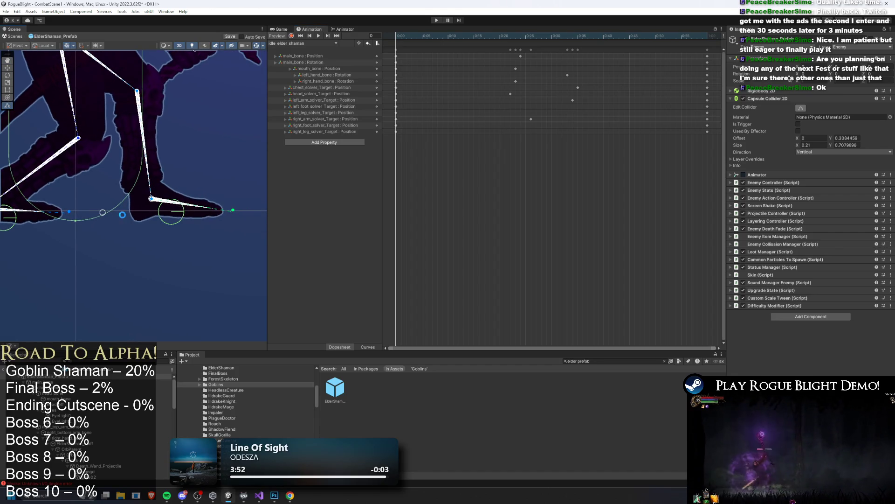
{"action": "left_click", "coordinate": [436, 21]}
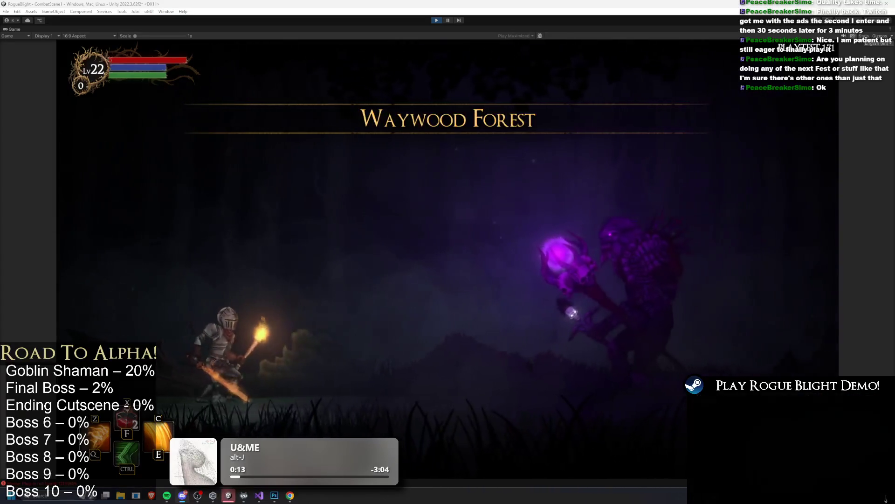
Dash, run and jump the knight right through Waywood Forest to engage the ElderShaman.
{"action": "key", "text": "d"}
{"action": "key", "text": "ctrl"}
{"action": "key", "text": "d"}
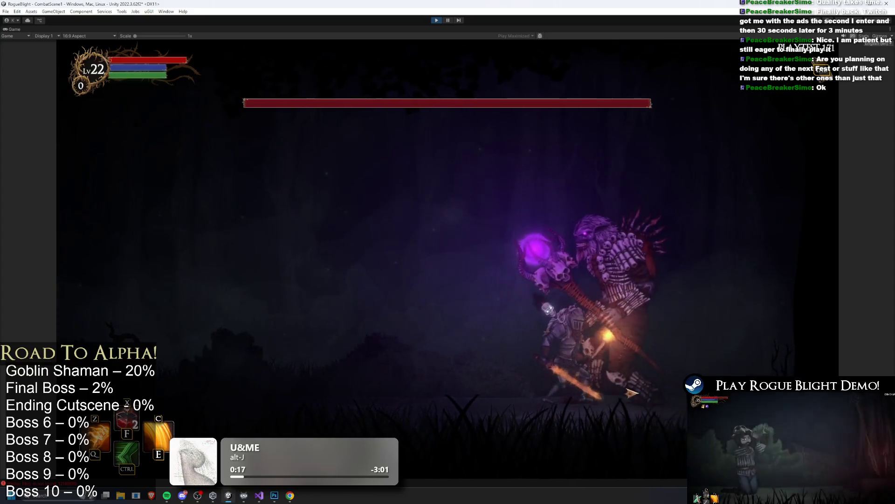
{"action": "key", "text": "a"}
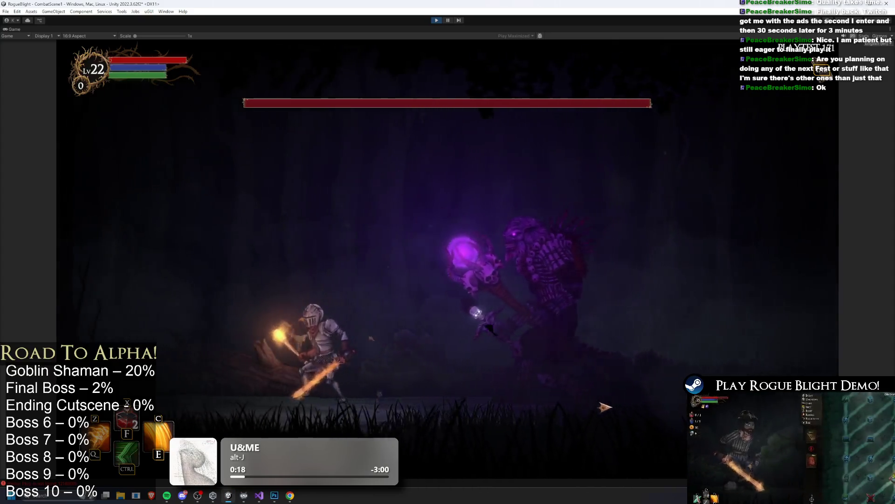
{"action": "key", "text": "d"}
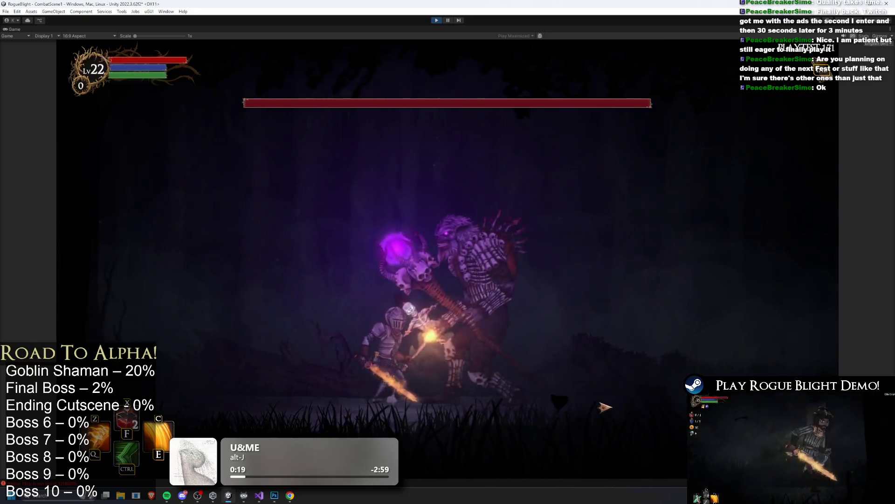
{"action": "key", "text": "space"}
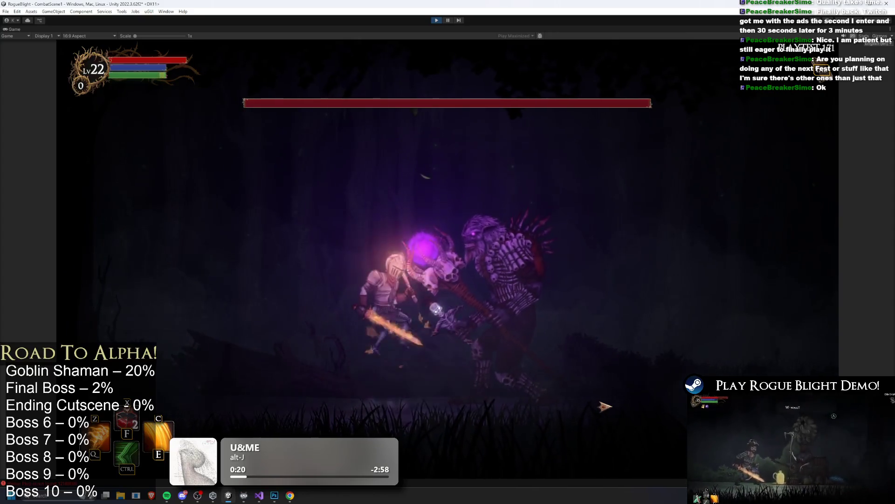
{"action": "key", "text": "super"}
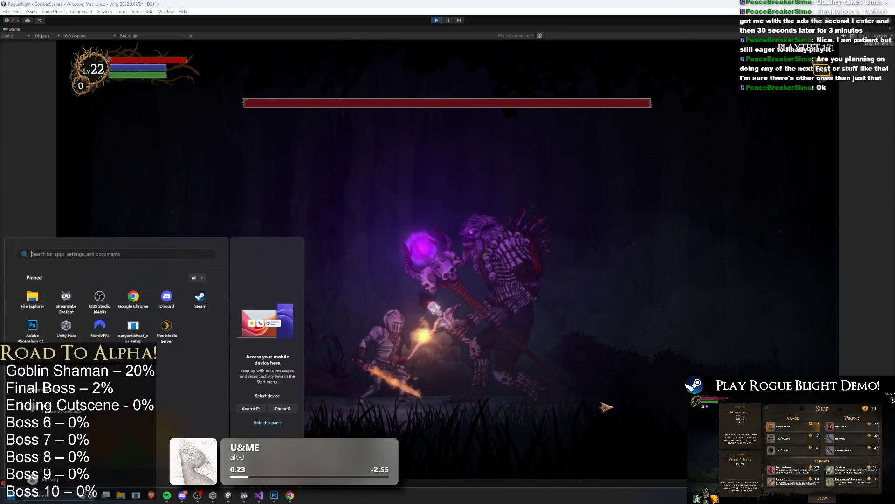
Dismiss the app search and start a Gyazo video capture framed over the boss fight area.
{"action": "type", "text": "ad"}
{"action": "key", "text": "Escape"}
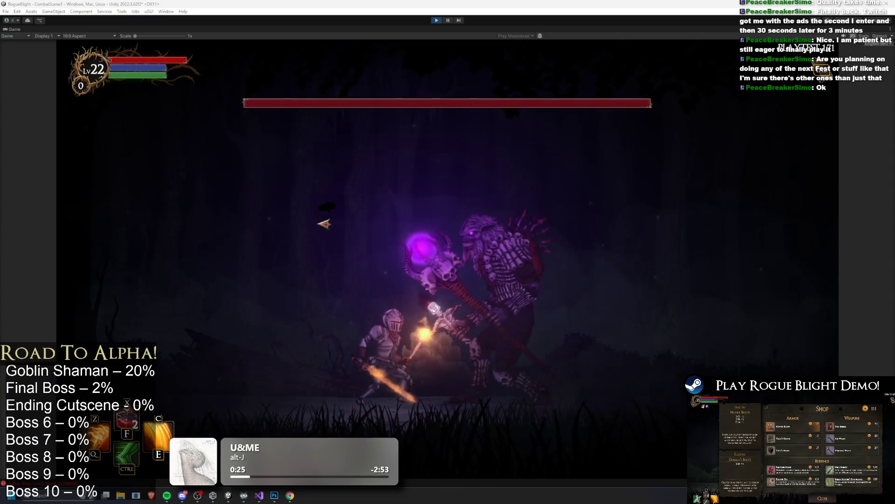
{"action": "key", "text": "super+shift+r"}
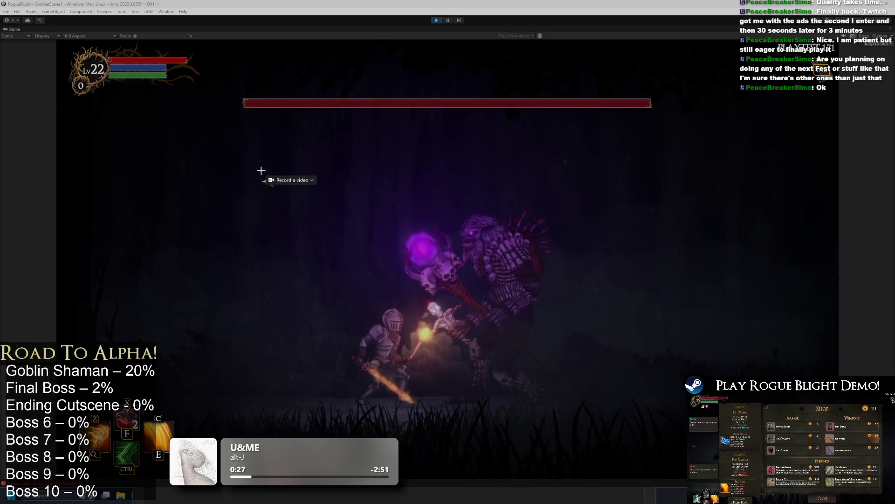
{"action": "mouse_move", "coordinate": [257, 148]}
{"action": "left_mouse_down"}
{"action": "mouse_move", "coordinate": [411, 208]}
{"action": "mouse_move", "coordinate": [678, 438]}
{"action": "mouse_move", "coordinate": [686, 459]}
{"action": "mouse_move", "coordinate": [655, 443]}
{"action": "left_mouse_up"}
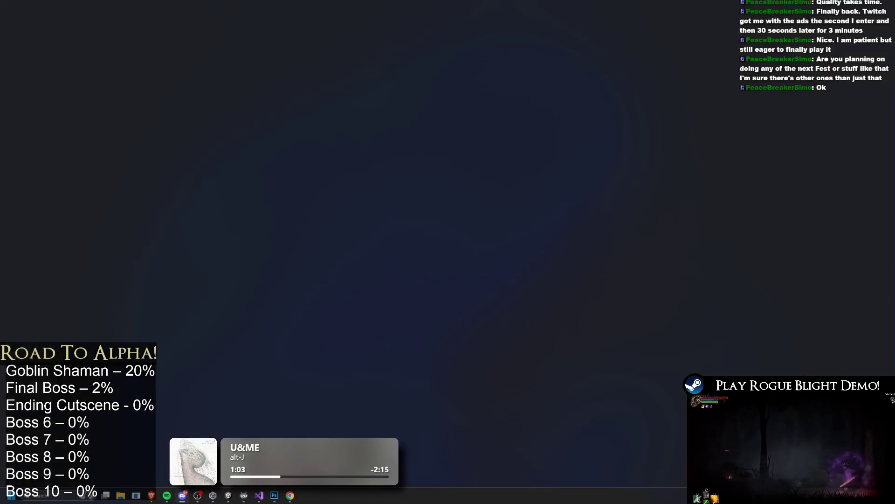
End the Gyazo clip capture and return to the running boss fight playtest.
{"action": "key", "text": "ctrl+w"}
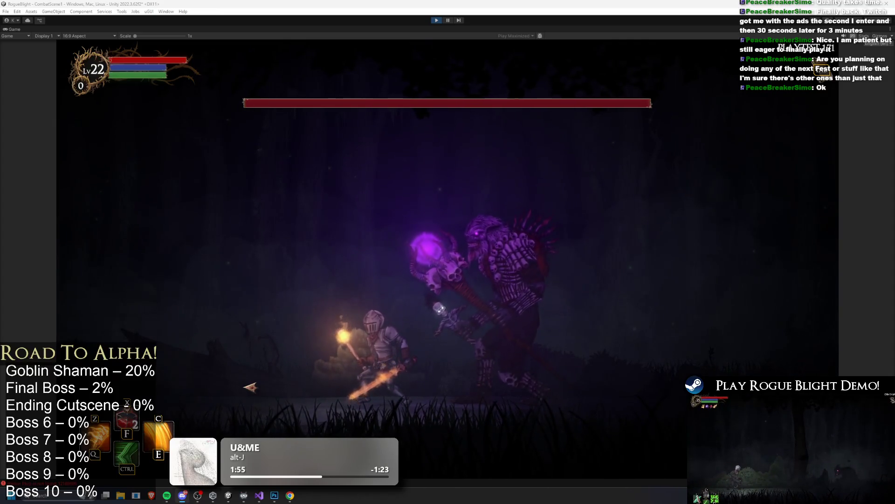
Launch Google Chrome from the system search.
{"action": "key", "text": "super"}
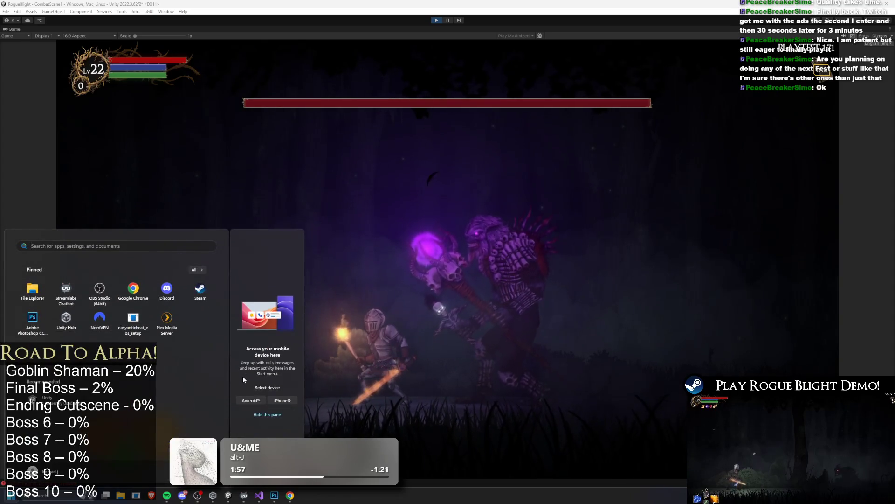
{"action": "type", "text": "chrome"}
{"action": "key", "text": "Return"}
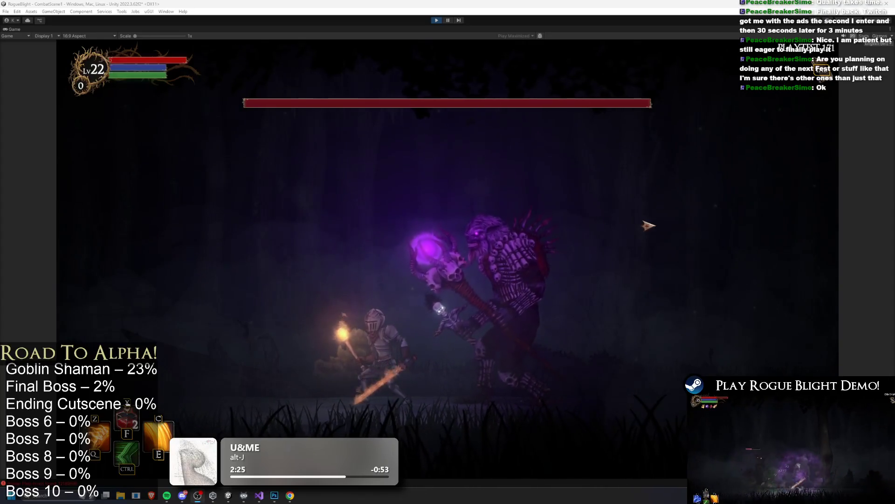
Bring up the Twitch browser window and open a followed channel in a new tab.
{"action": "key", "text": "super"}
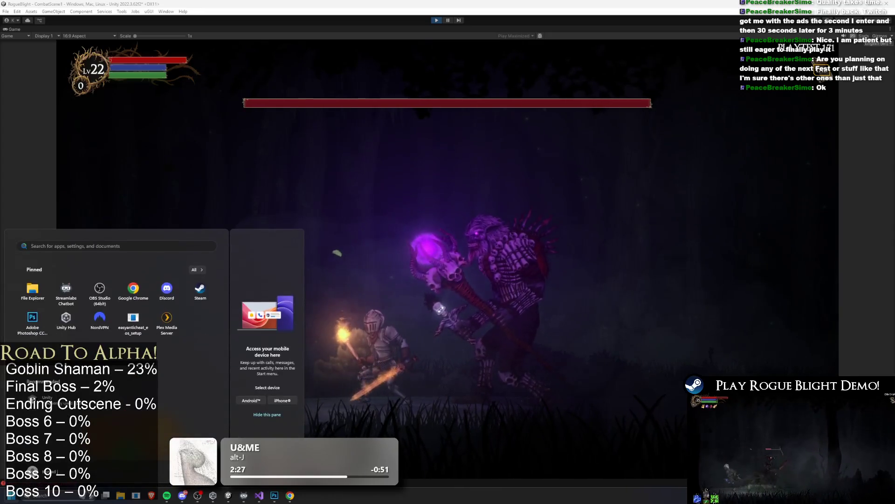
{"action": "left_click", "coordinate": [290, 495]}
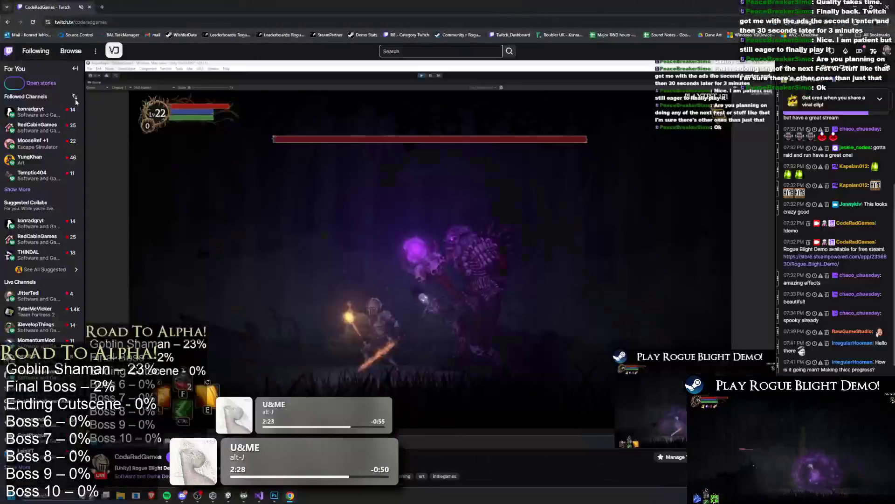
{"action": "middle_click", "coordinate": [49, 117]}
{"action": "left_click", "coordinate": [125, 7]}
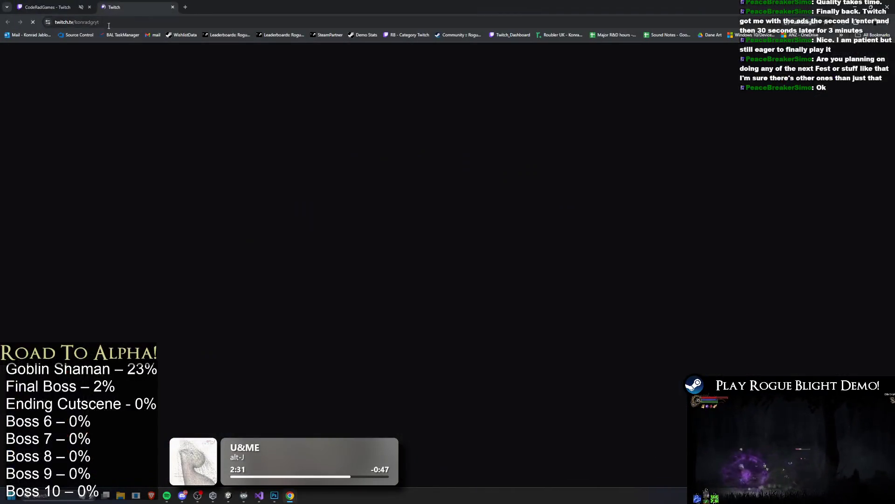